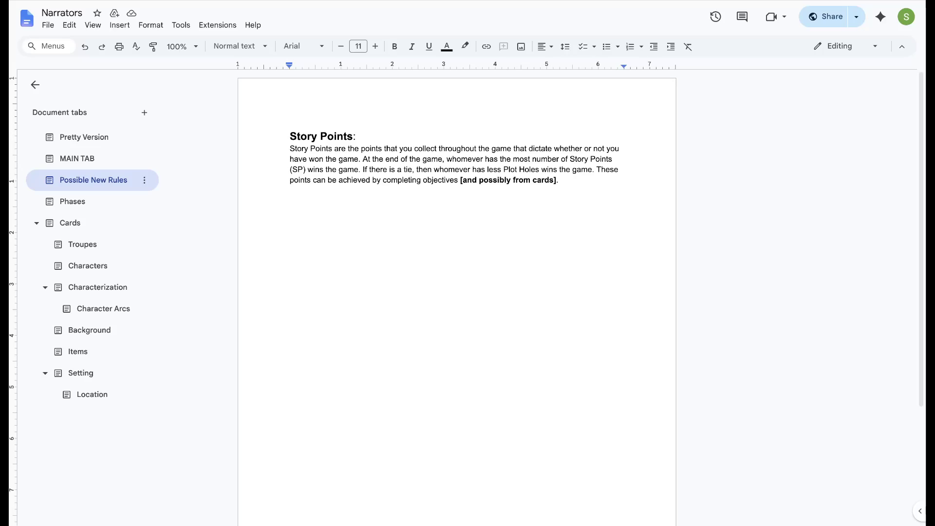
key(shift+Left)
key(ctrl+shift+Up)
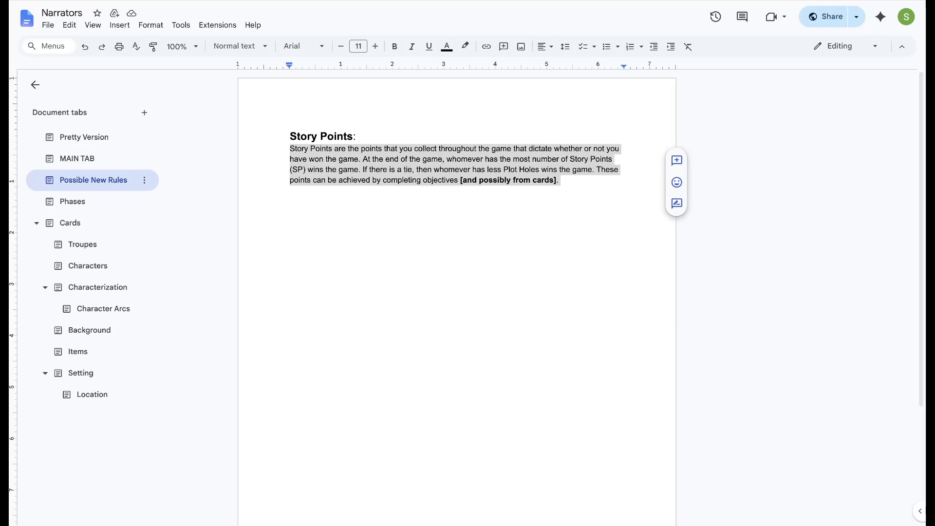
key(shift+Up)
key(shift+Up)
key(shift+Up)
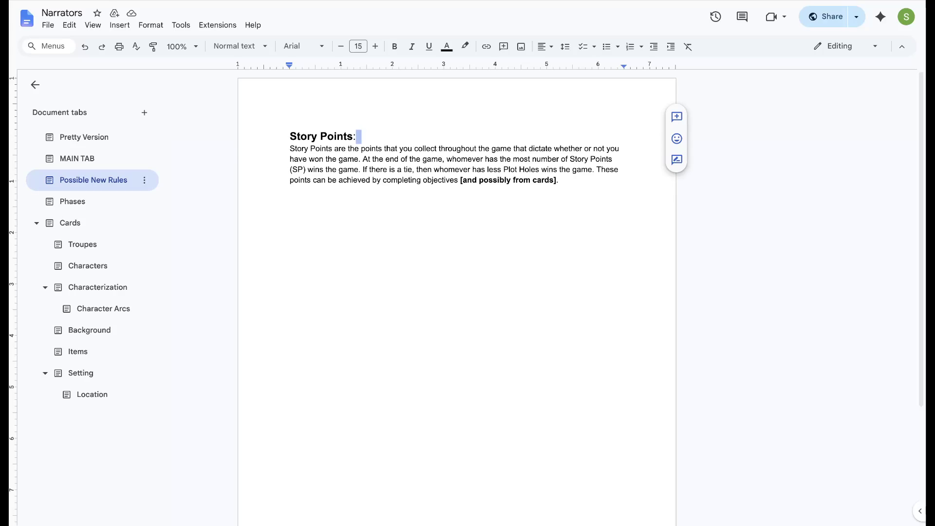
Begin the draw-on-tied-Plot-Holes sentence before 'These' in the Story Points rule
click(593, 170)
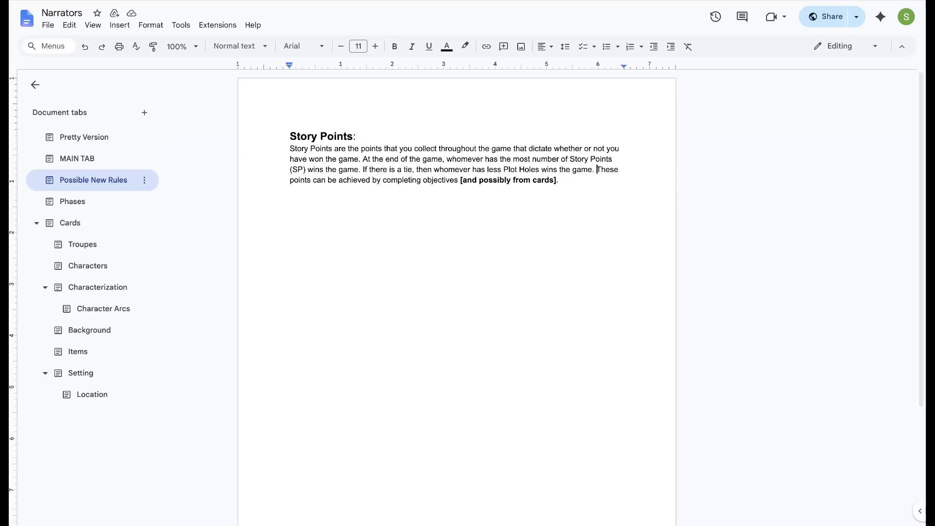
text(If )
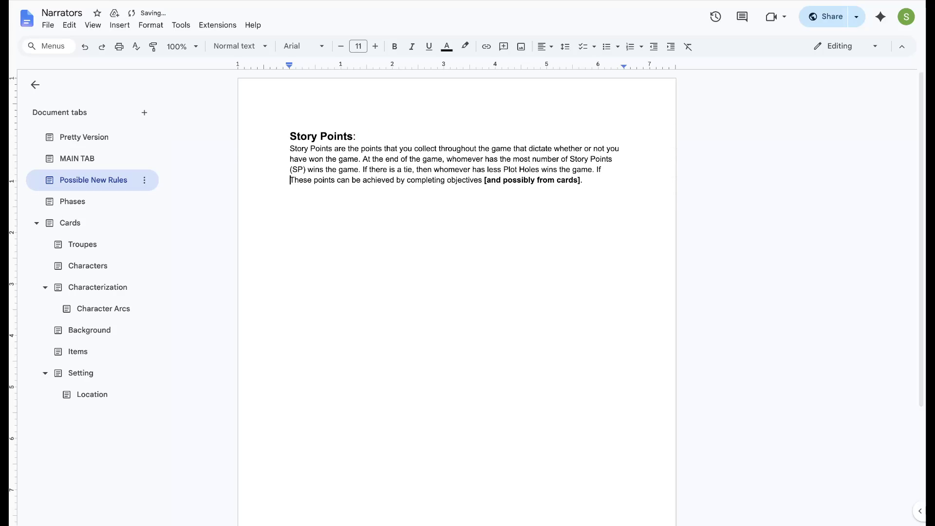
text(both players have the same number of )
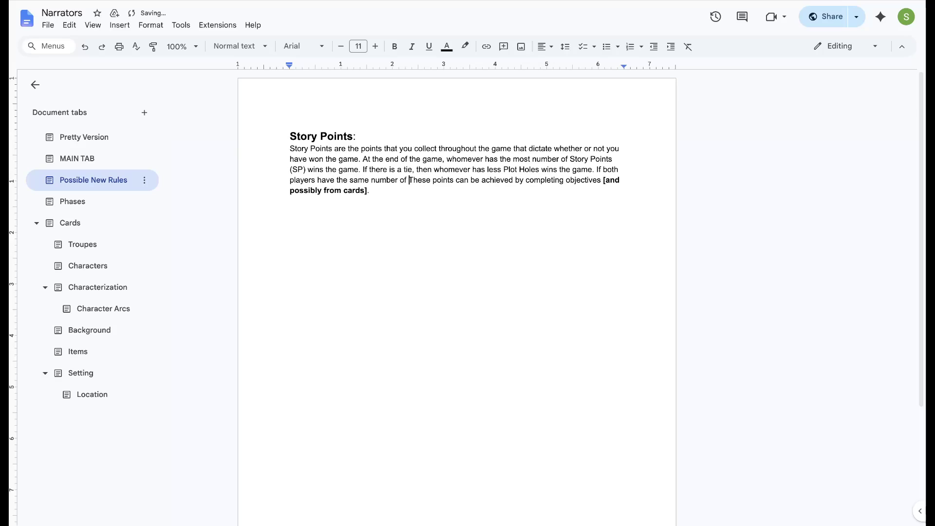
text(Plot Holes, then )
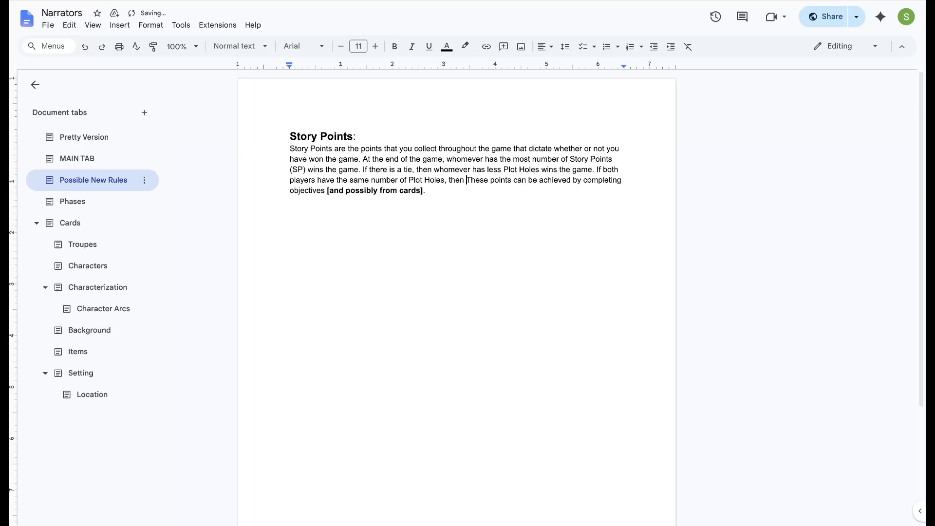
text(the game )
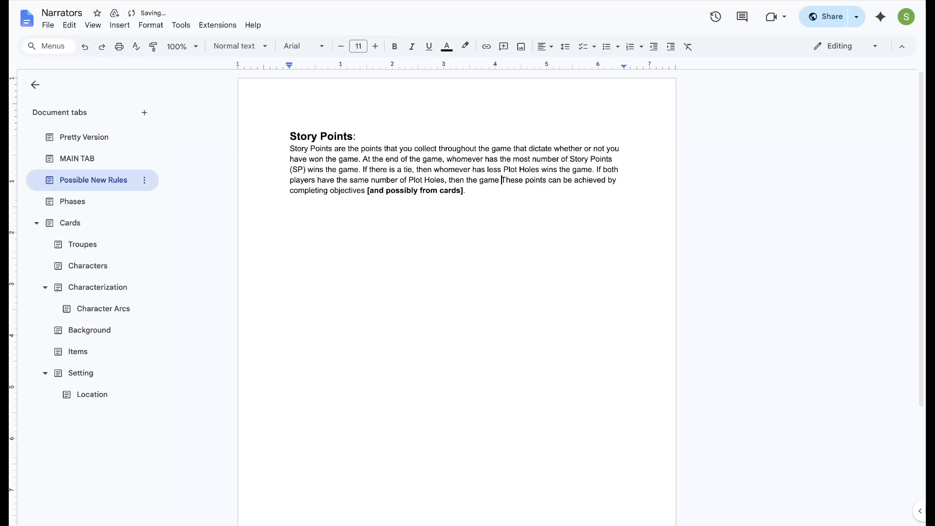
text(ends in a draw.)
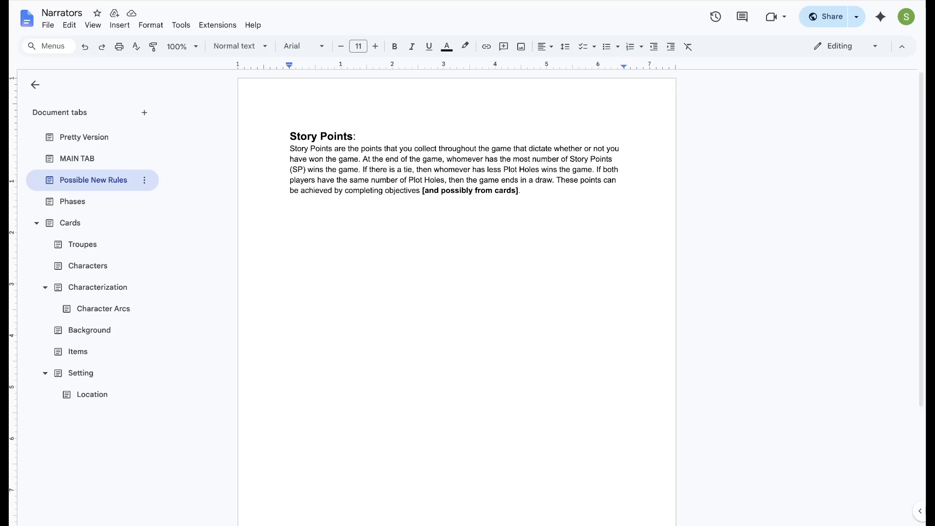
Go to the Pretty Version's What is Narrators? page and remove the XXXX placeholder
click(84, 137)
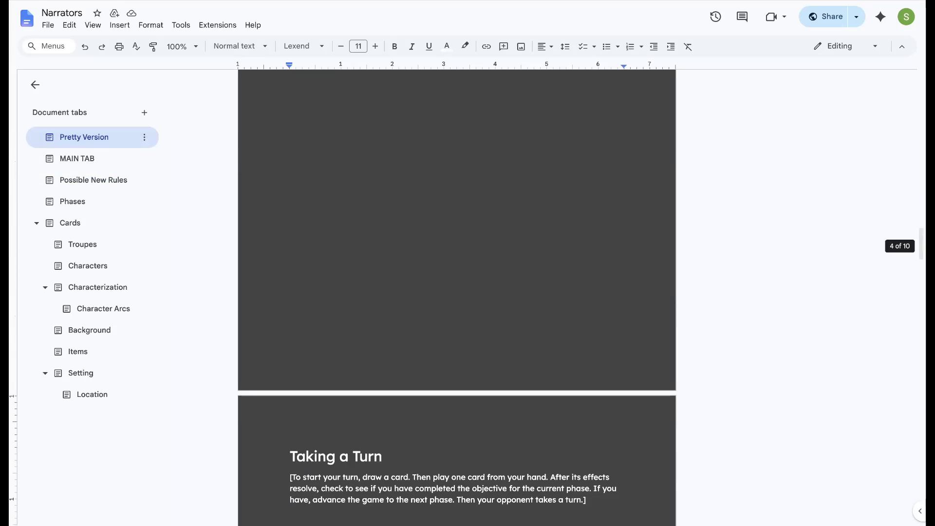
scroll(456, 292, down, 1)
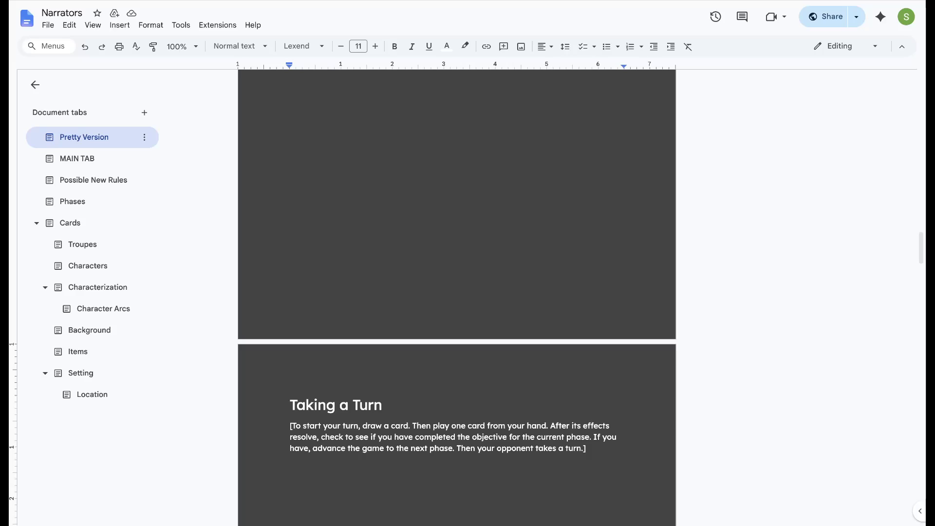
scroll(456, 292, up, 10)
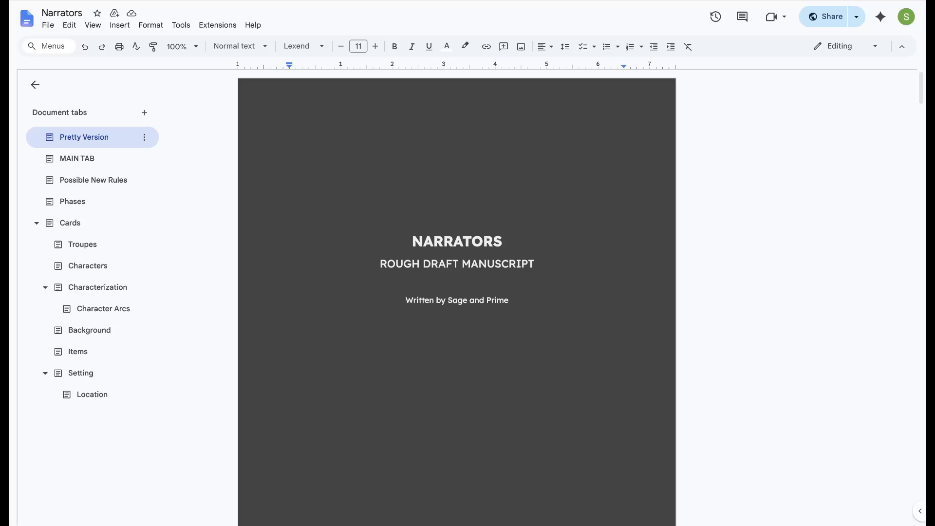
scroll(457, 292, down, 6)
scroll(457, 292, down, 4)
scroll(457, 292, down, 1)
scroll(456, 292, down, 8)
scroll(456, 292, up, 4)
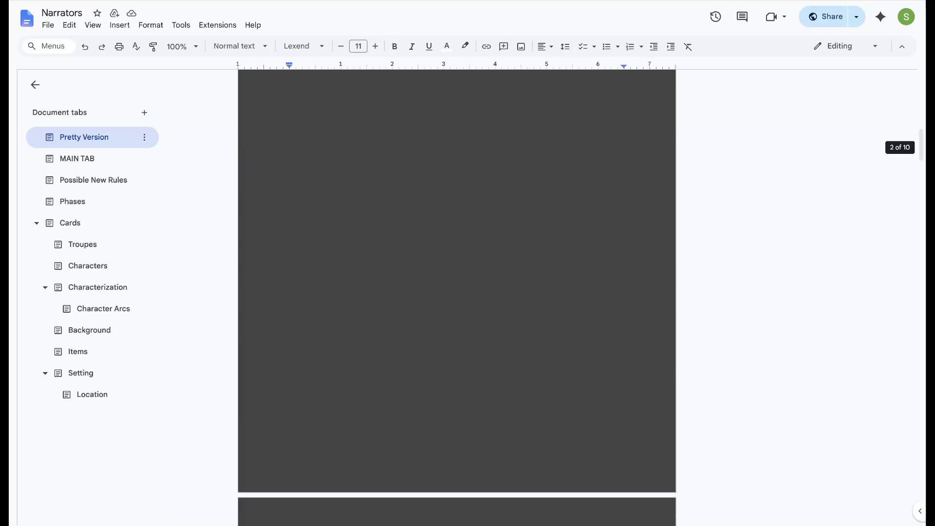
scroll(456, 292, up, 3)
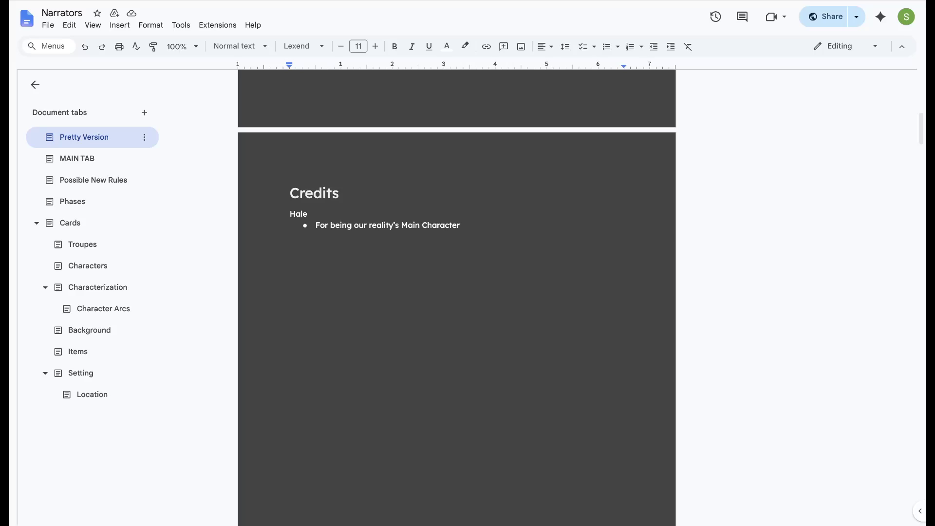
scroll(456, 292, down, 8)
scroll(457, 292, down, 3)
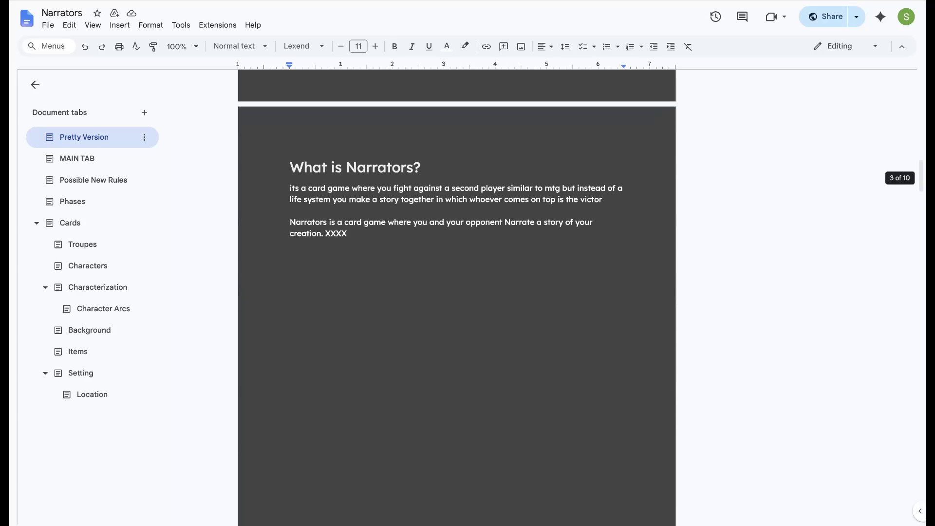
click(348, 230)
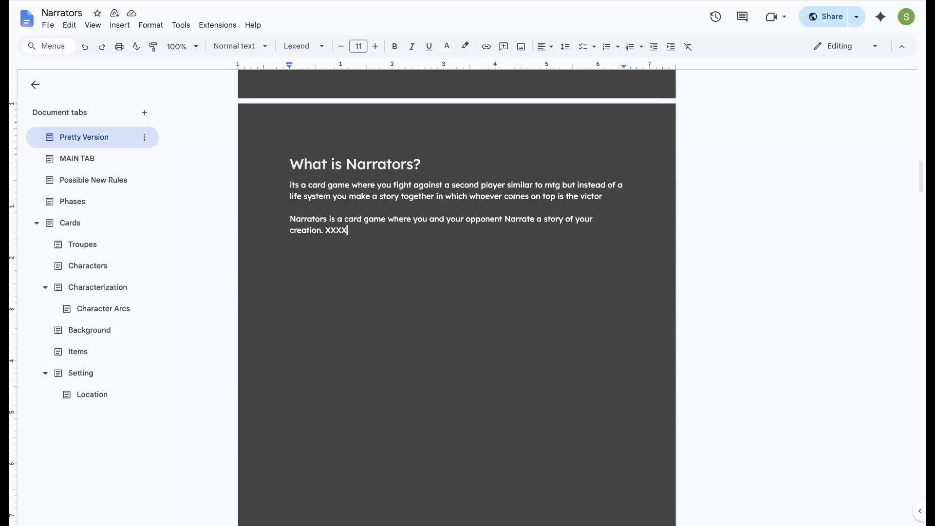
key(BackSpace)
key(BackSpace)
key(BackSpace)
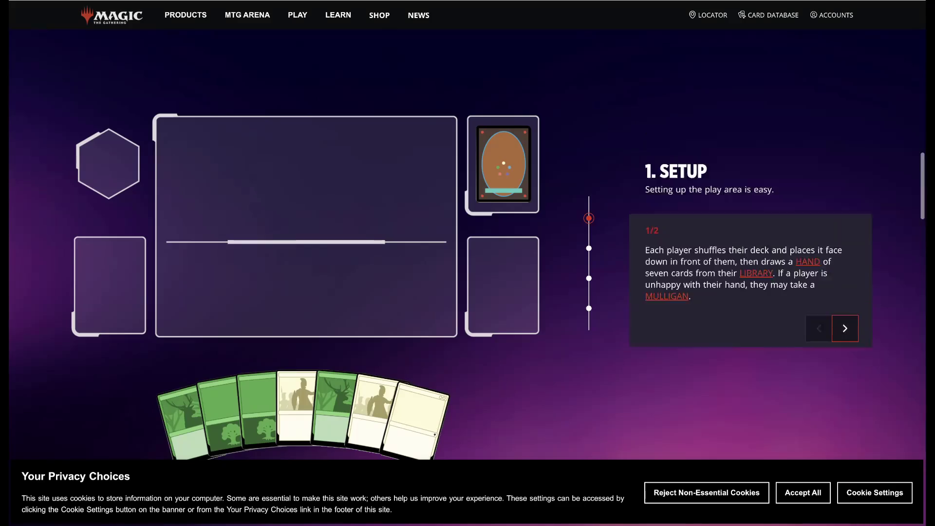
scroll(468, 264, up, 7)
scroll(467, 263, down, 2)
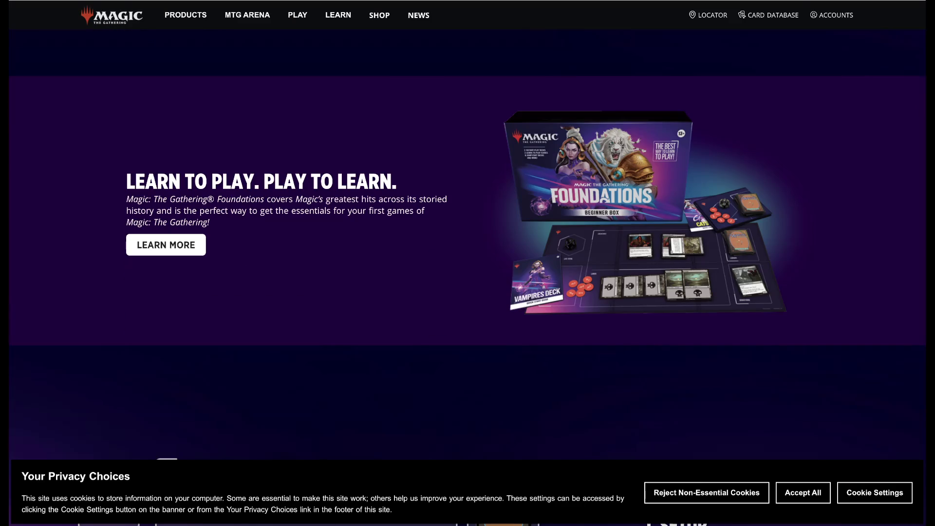
scroll(467, 263, up, 2)
scroll(467, 263, up, 10)
scroll(468, 263, down, 1)
drag(396, 292, 387, 248)
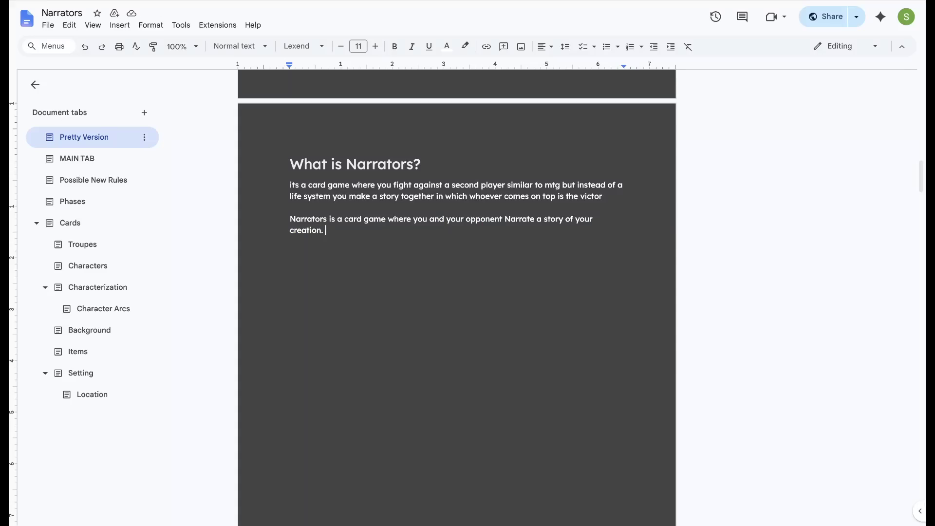
Paste the Magic description as a new paragraph and remove the period after 'creation'
key(Return)
key(Return)
text(The Gathering! Magic™ is a trading card game where players summon incredible creatures and cast powerful spells to defeat their foes. The game has thousands of cards so you can always find a way to express yourself on the battlefield.)
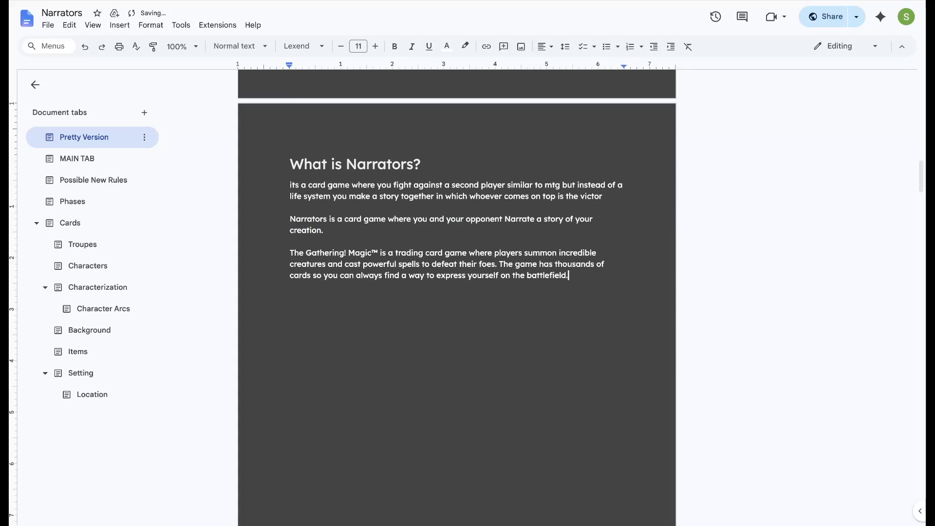
click(344, 219)
text(trading)
key(Down)
key(End)
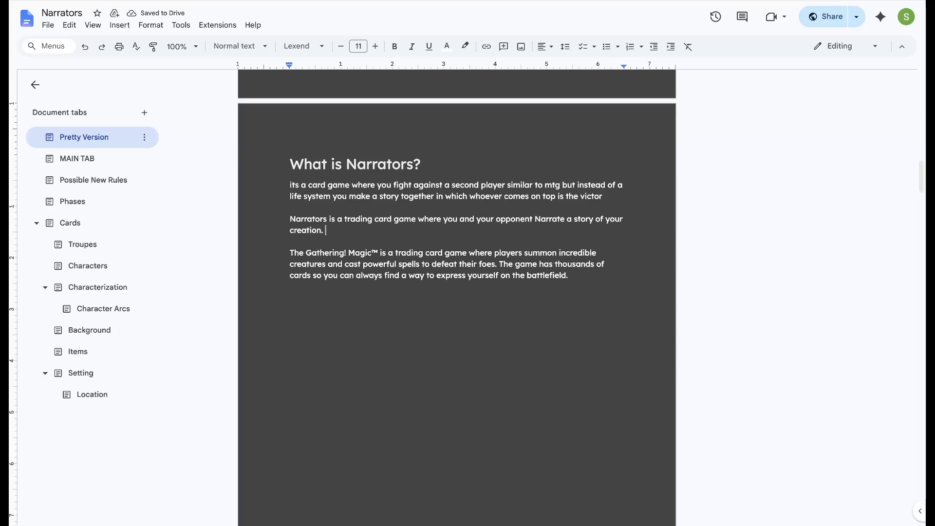
key(BackSpace)
key(BackSpace)
text(, so)
Replace ', so' after creation with '. Through the use of story tropes, '
key(BackSpace)
key(BackSpace)
key(BackSpace)
key(BackSpace)
text(. Through the use of story tropes,)
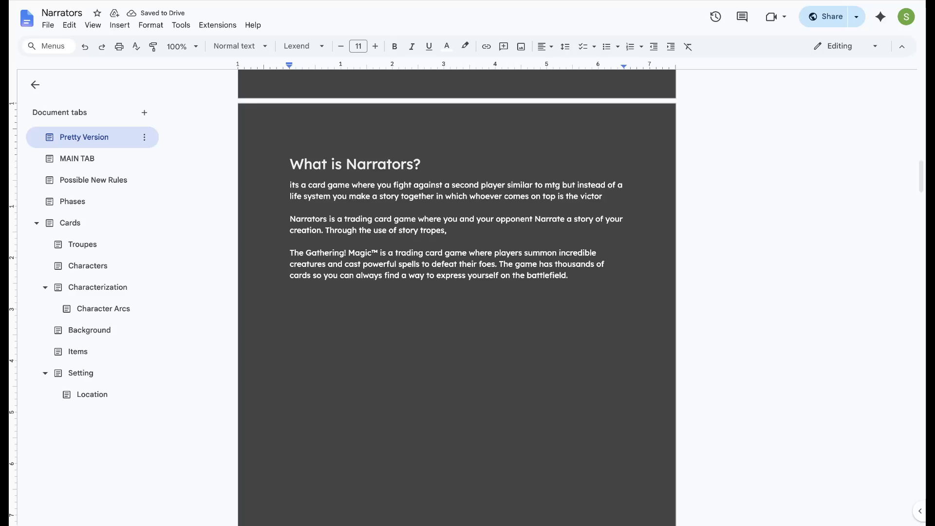
scroll(457, 292, down, 1)
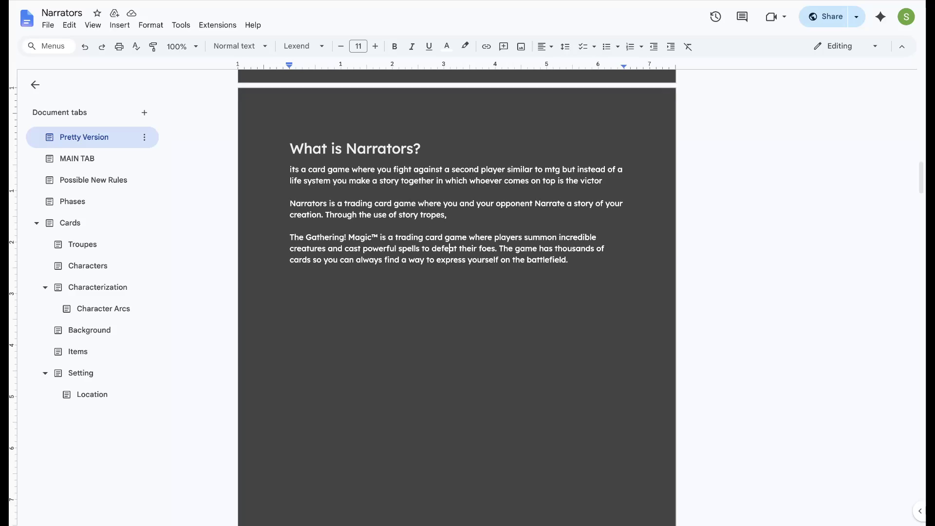
Copy the ™ symbol from Magic and paste it right after Narrators
drag(378, 238, 371, 238)
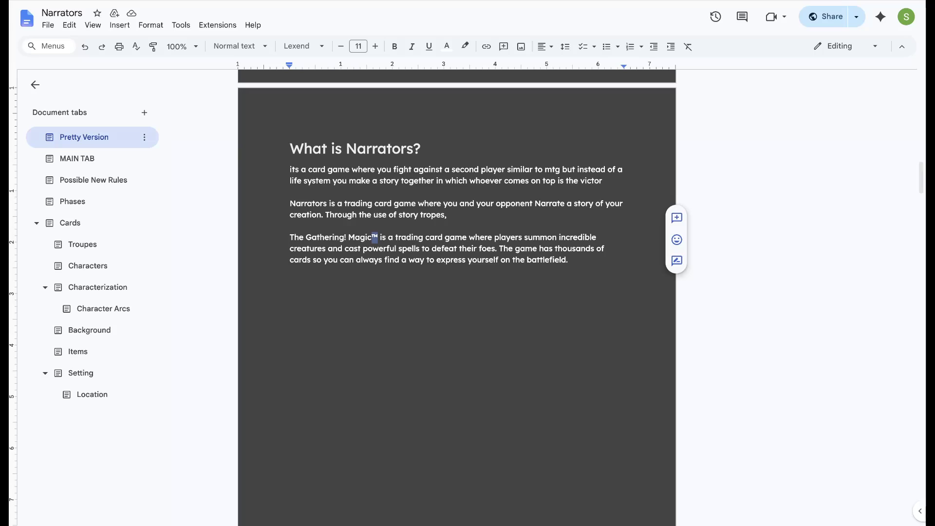
key(ctrl+c)
click(326, 203)
key(ctrl+v)
click(468, 215)
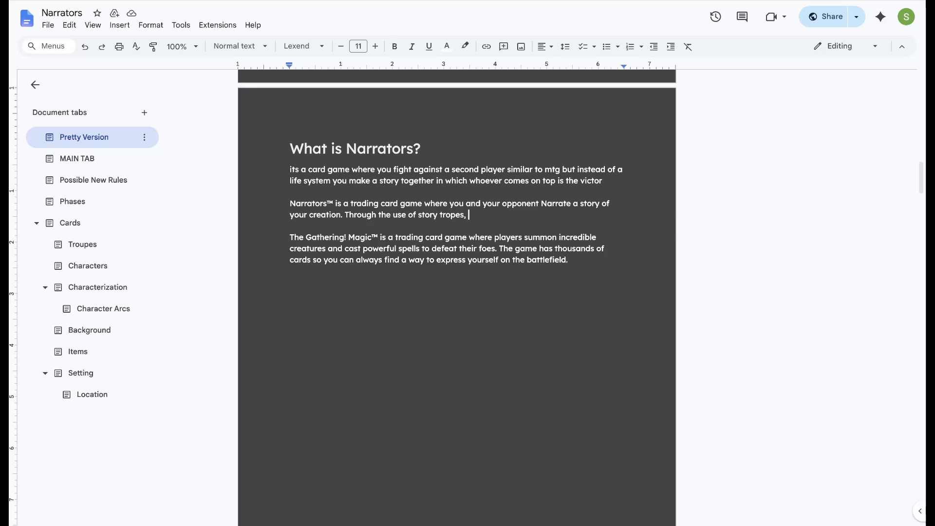
Replace the story tropes sentence so it reads 'through the use of story tropes'
drag(466, 215, 341, 215)
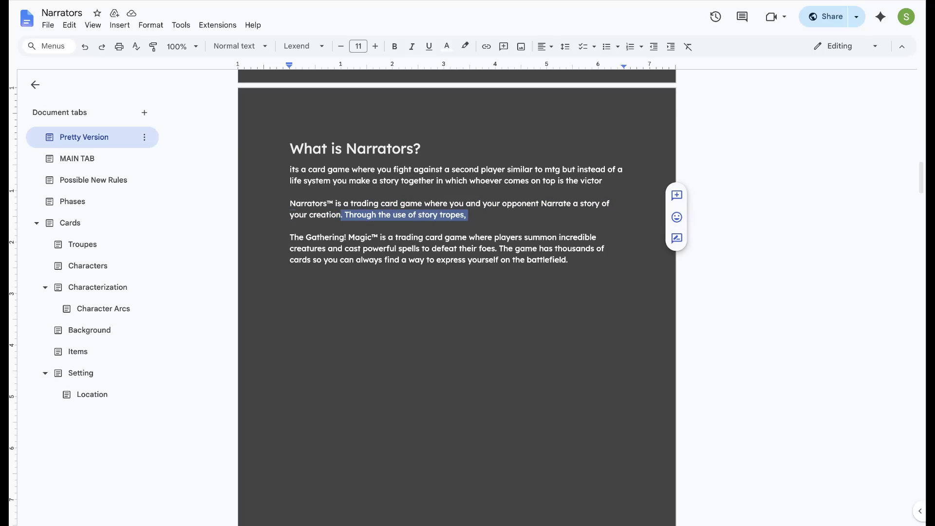
key(BackSpace)
text(throu)
key(BackSpace)
key(BackSpace)
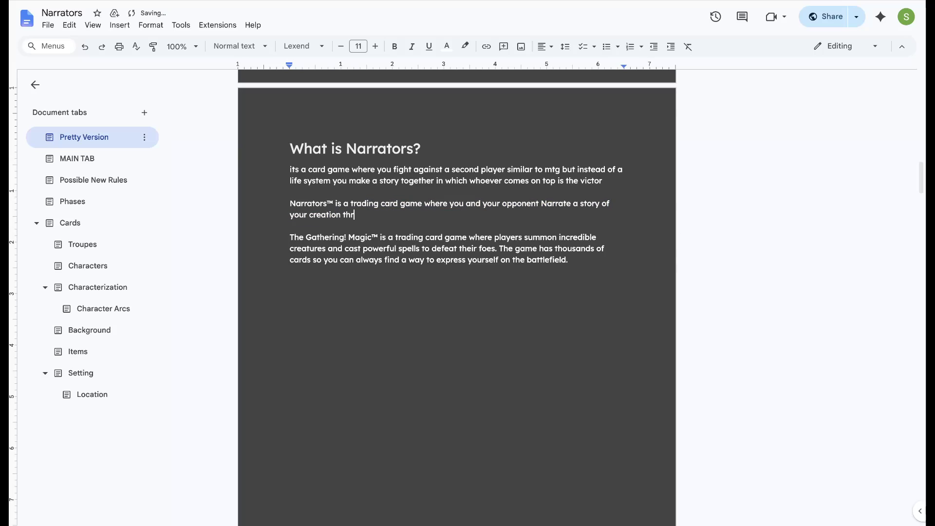
text(ough the use of sto)
key(BackSpace)
key(BackSpace)
text(toryu)
Finish the sentence with 'character arcs and a whole lot of Plot Holes.'
key(BackSpace)
key(BackSpace)
text(tropes, )
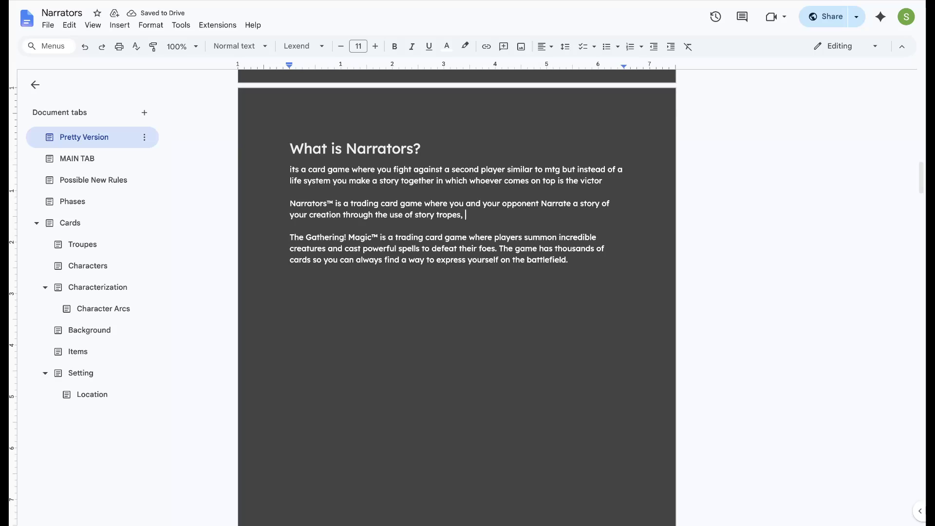
text(characters)
key(BackSpace)
key(BackSpace)
text(acr)
key(BackSpace)
key(BackSpace)
text(rcs and )
text(variou)
key(BackSpace)
key(BackSpace)
key(BackSpace)
key(BackSpace)
key(BackSpace)
key(BackSpace)
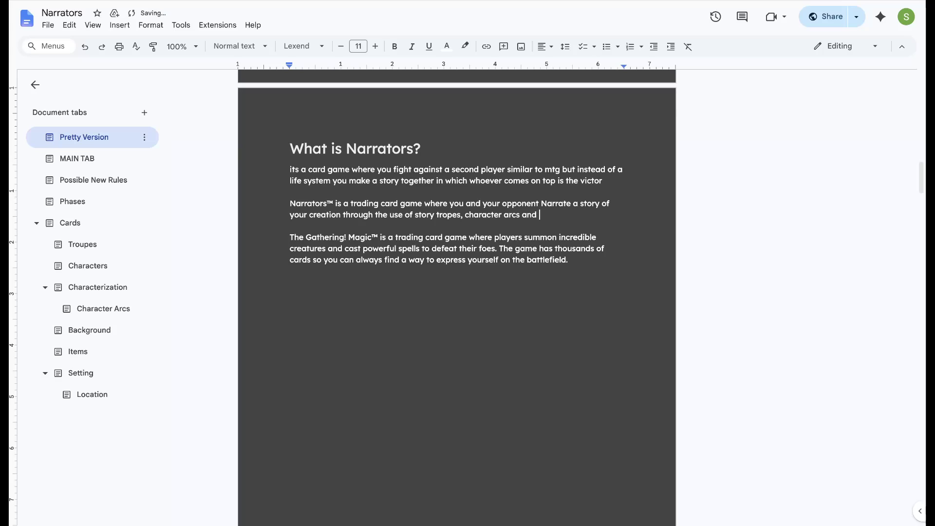
text(a whole lot of Plot Holes.)
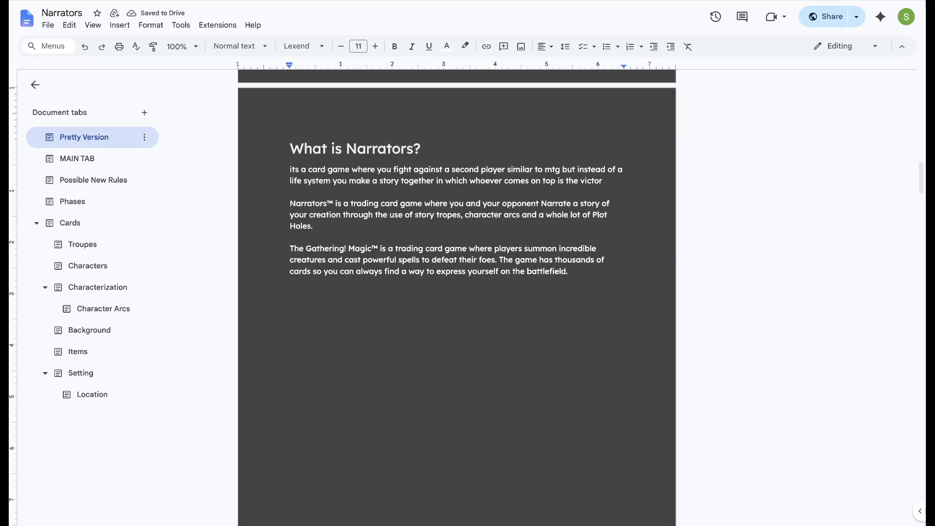
scroll(457, 292, down, 1)
Delete the Gathering! Magic™ paragraph and its leftover empty line
key(ctrl+End)
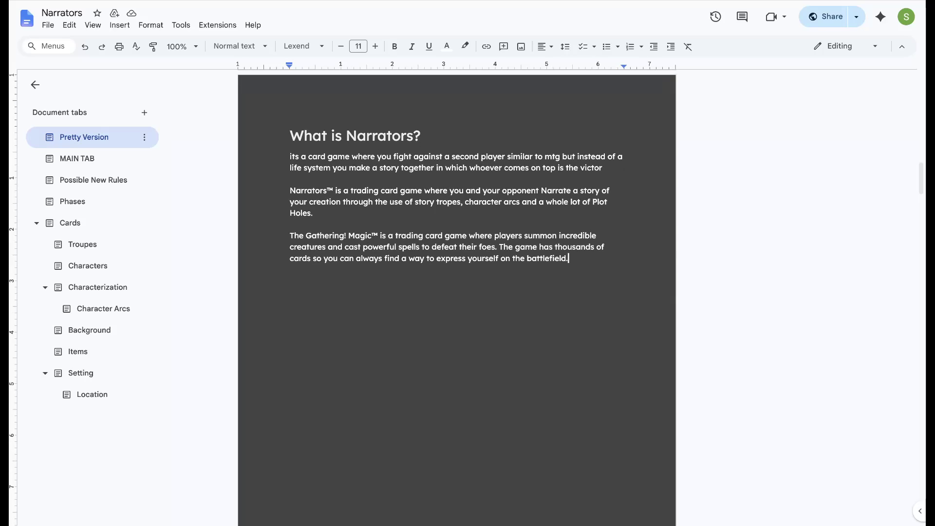
key(shift+Home)
key(shift+Up)
key(shift+Up)
key(BackSpace)
key(BackSpace)
key(BackSpace)
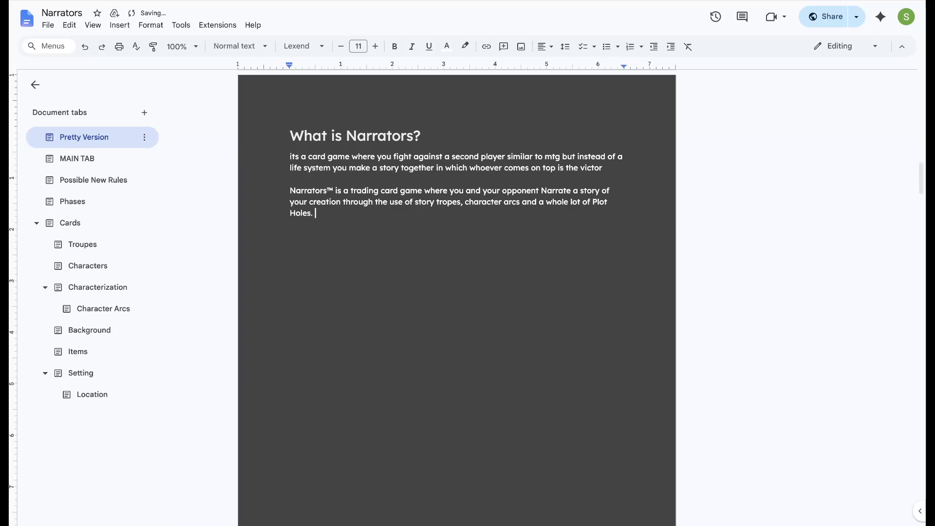
text(Work together to)
Write 'Work together with your opponent to Narrate a story that you come out on top'
key(BackSpace)
key(BackSpace)
key(BackSpace)
text(with you ro)
key(BackSpace)
key(BackSpace)
key(BackSpace)
text(r oppoenn)
key(BackSpace)
key(BackSpace)
key(BackSpace)
text(nent to crea)
key(BackSpace)
key(BackSpace)
key(BackSpace)
key(BackSpace)
text(Narrate a story )
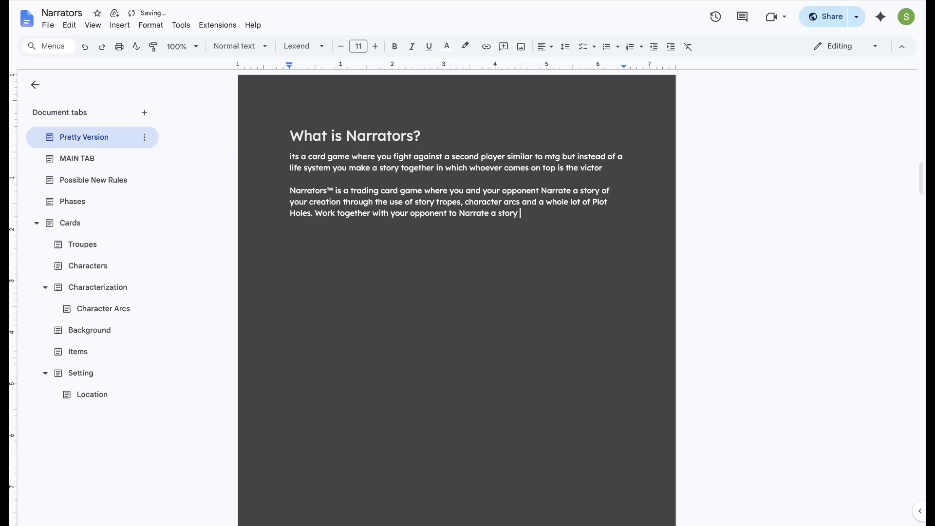
text(that)
key(BackSpace)
key(BackSpace)
key(BackSpace)
key(BackSpace)
key(BackSpace)
text(tha)
text(t you come ou t)
key(BackSpace)
key(BackSpace)
text(t on top)
key(ctrl+t)
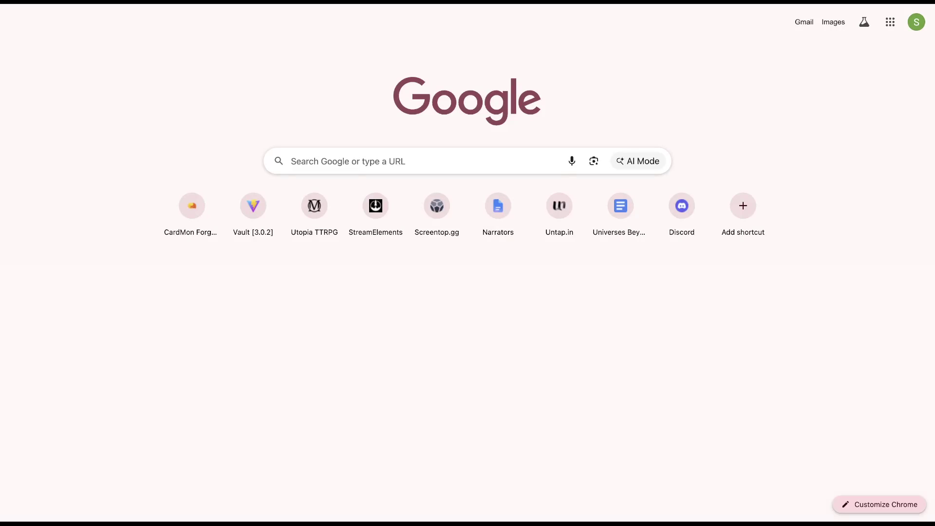
Search 'once upon a time card game' and open the OUAT Rulebook PDF result
key(Return)
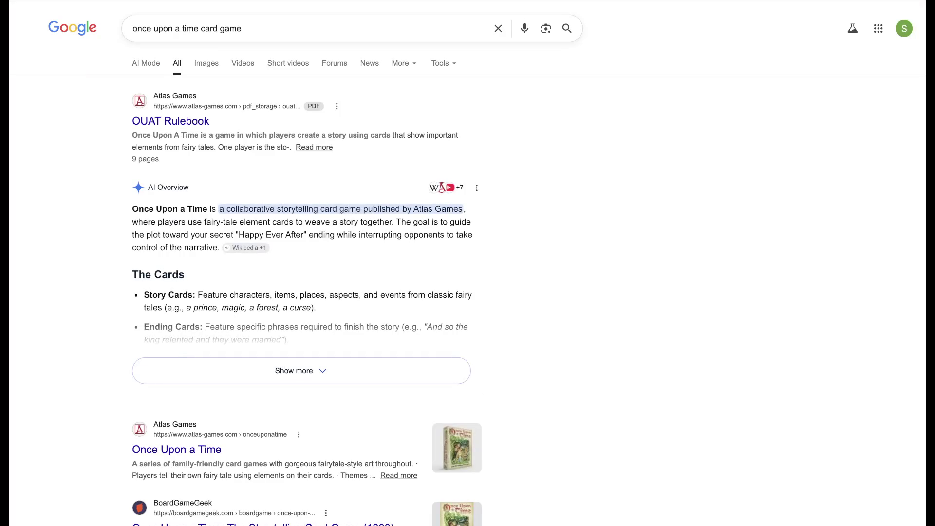
click(442, 187)
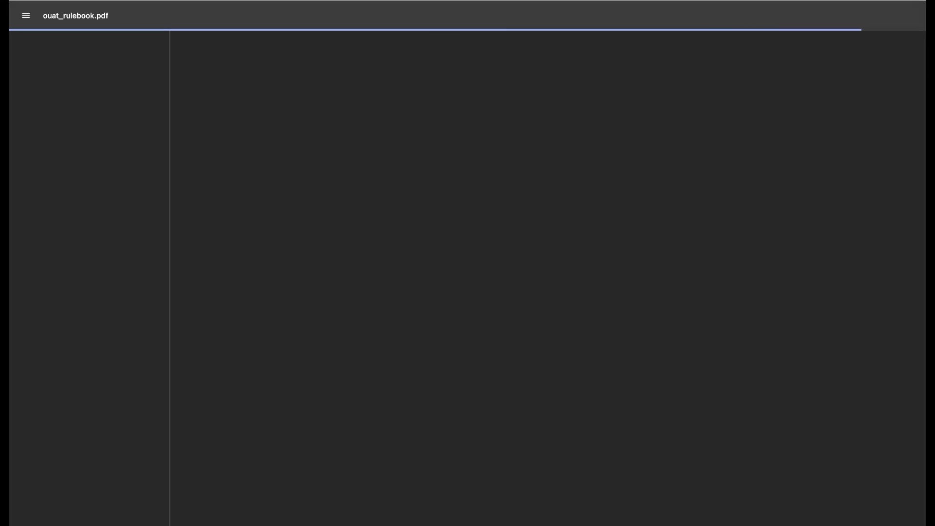
scroll(548, 292, down, 7)
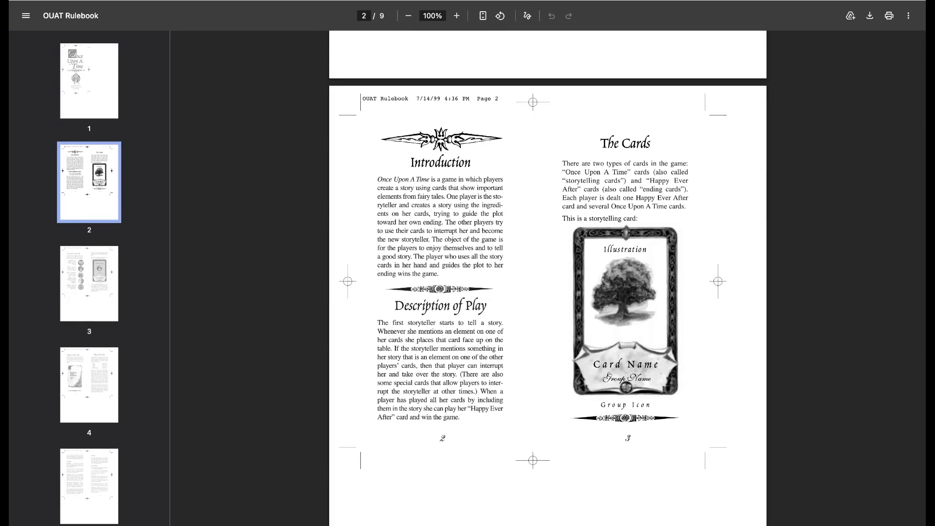
drag(424, 161, 438, 274)
click(438, 219)
drag(408, 161, 439, 255)
click(438, 256)
scroll(548, 292, down, 1)
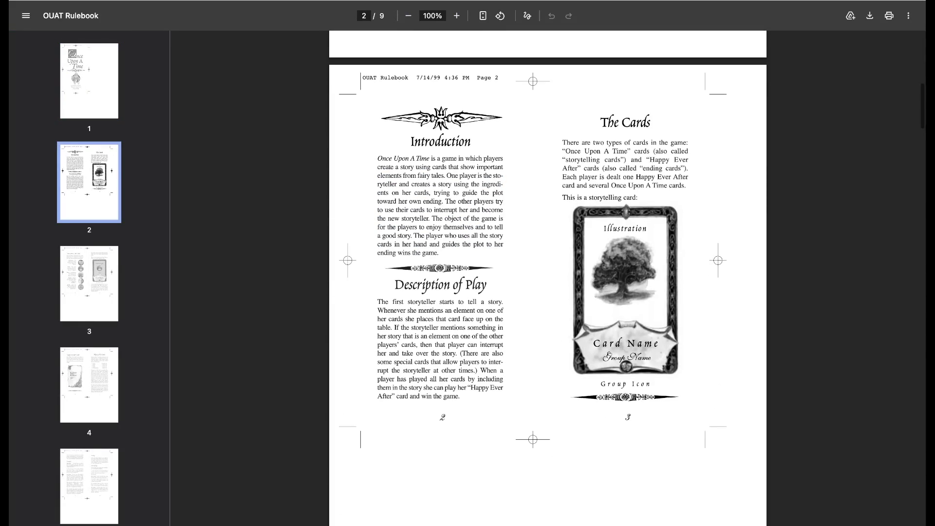
mouse_move(395, 285)
mouse_down()
mouse_move(459, 396)
mouse_move(377, 301)
mouse_move(459, 396)
mouse_up()
click(438, 344)
click(438, 343)
click(438, 343)
scroll(547, 292, down, 10)
scroll(548, 293, down, 5)
drag(378, 128, 449, 250)
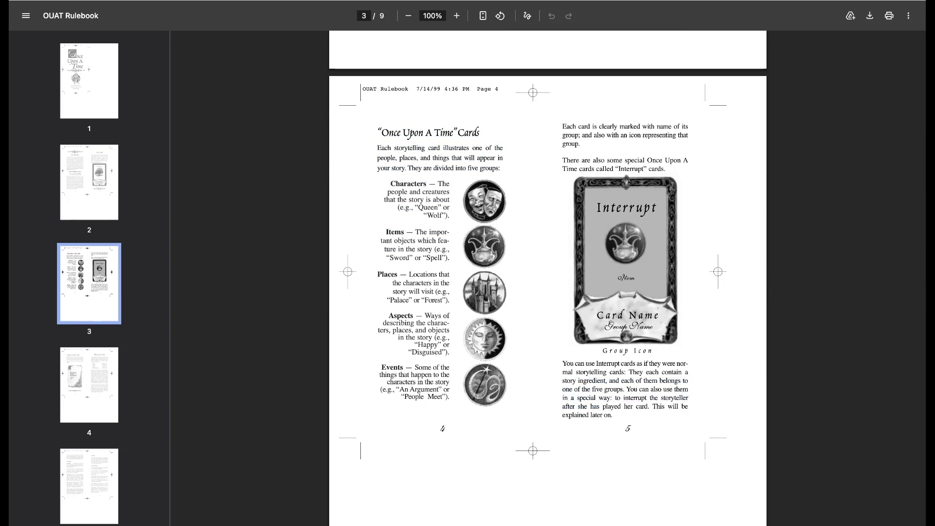
scroll(548, 293, down, 10)
scroll(548, 292, down, 5)
scroll(548, 292, down, 7)
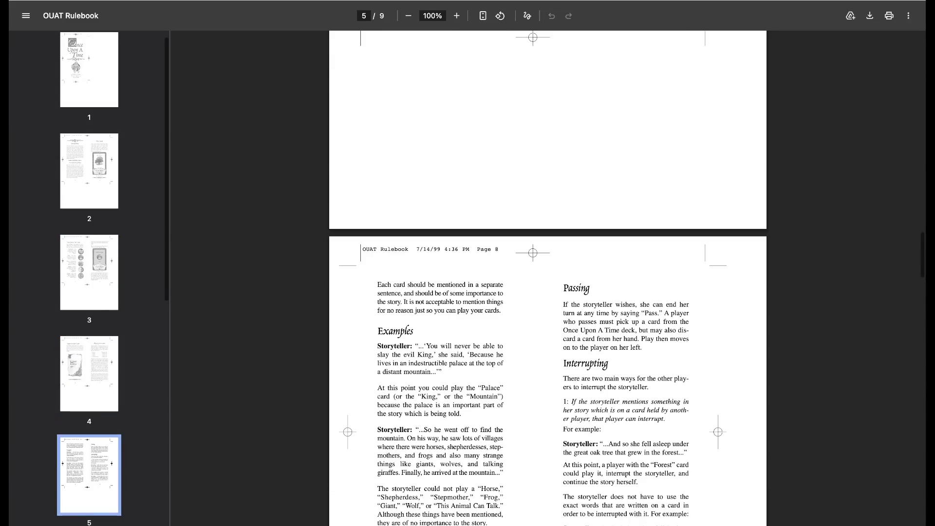
scroll(548, 292, up, 7)
drag(647, 428, 583, 151)
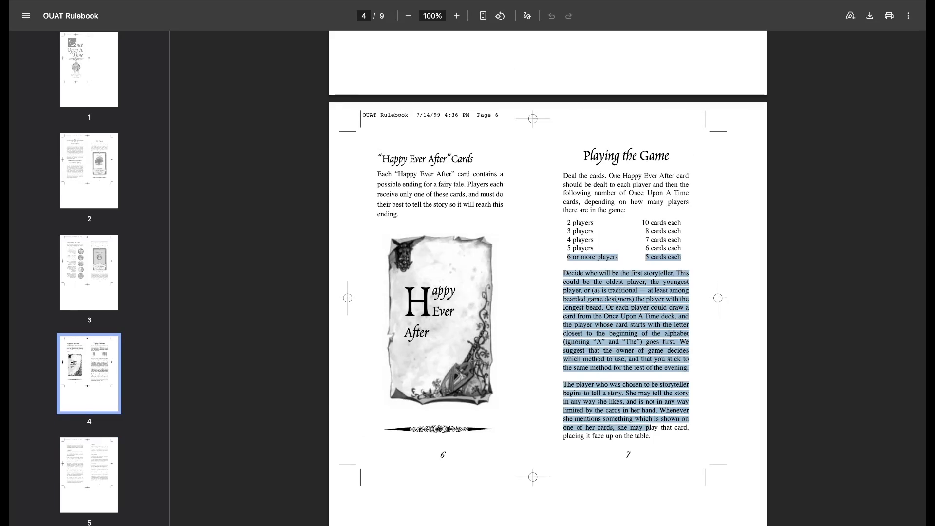
click(625, 156)
scroll(548, 292, up, 10)
scroll(547, 293, up, 12)
scroll(548, 292, up, 6)
scroll(547, 292, up, 1)
scroll(548, 292, down, 8)
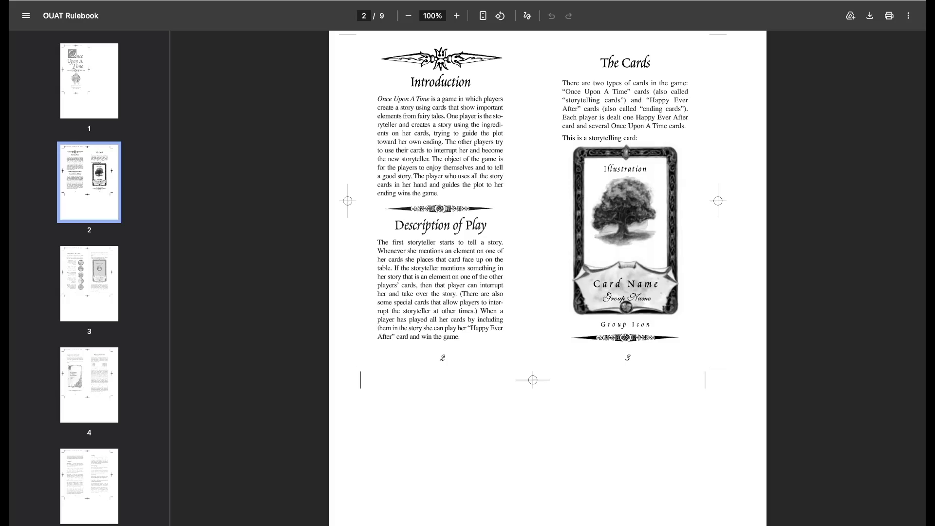
scroll(548, 277, up, 3)
scroll(548, 277, up, 3)
scroll(547, 278, up, 4)
scroll(548, 278, down, 6)
scroll(548, 278, down, 1)
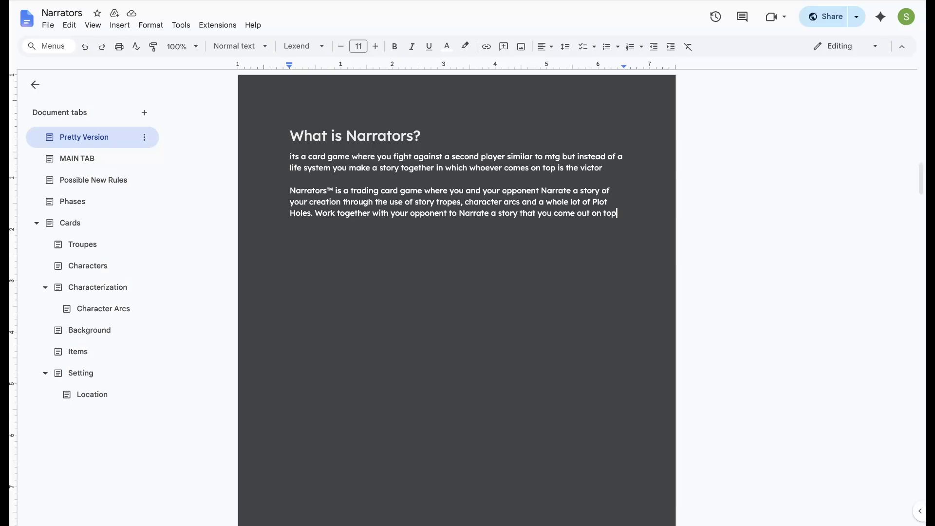
scroll(456, 292, down, 3)
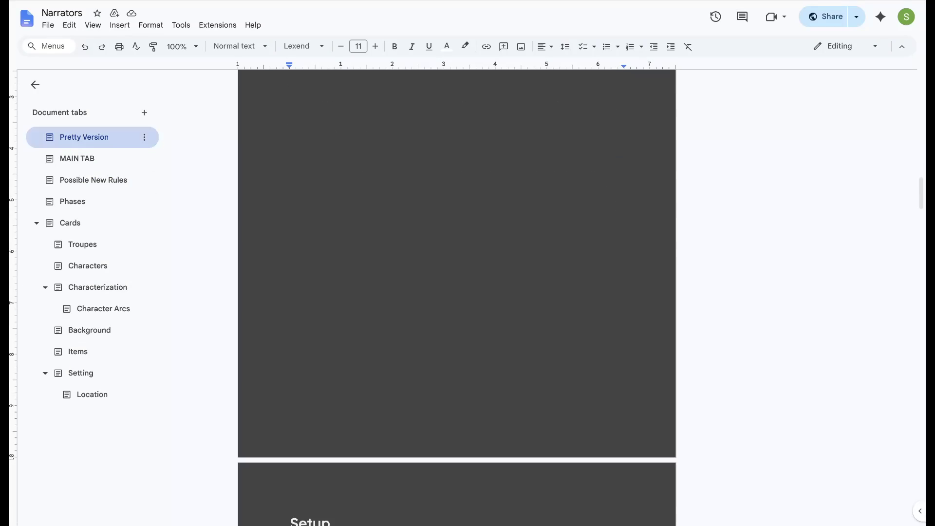
Expand the Pretty Version outline, jump to Setup and dismiss the heading's context menu
click(84, 136)
click(71, 215)
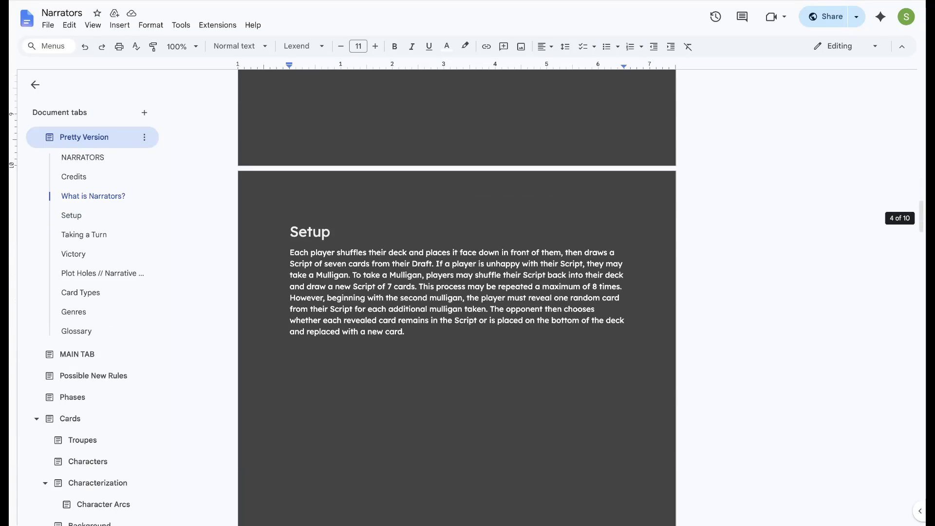
right_click(513, 216)
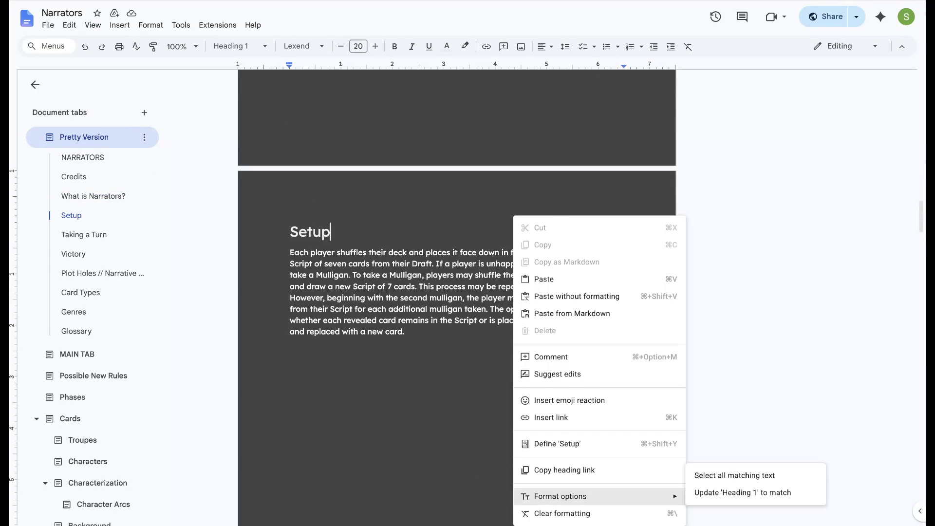
key(Escape)
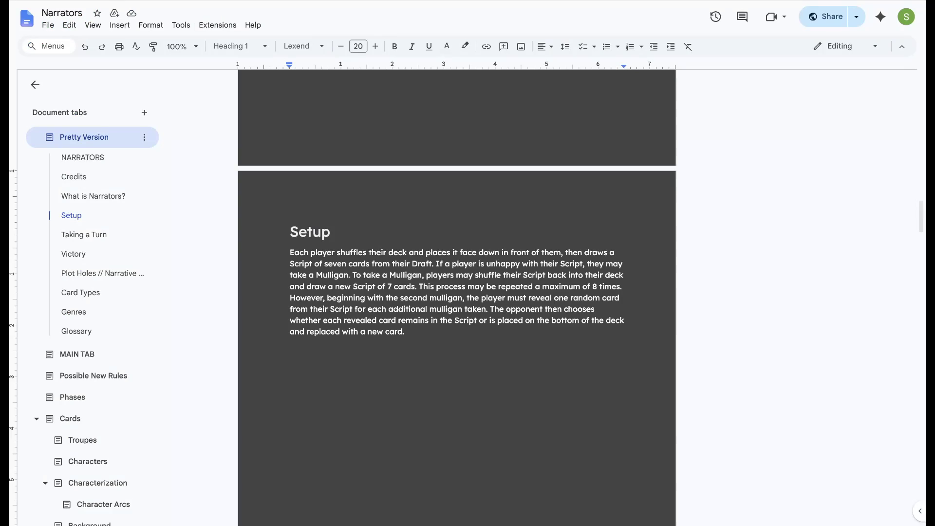
scroll(457, 293, down, 2)
scroll(457, 293, up, 4)
scroll(457, 292, up, 3)
scroll(456, 292, down, 1)
scroll(456, 292, down, 3)
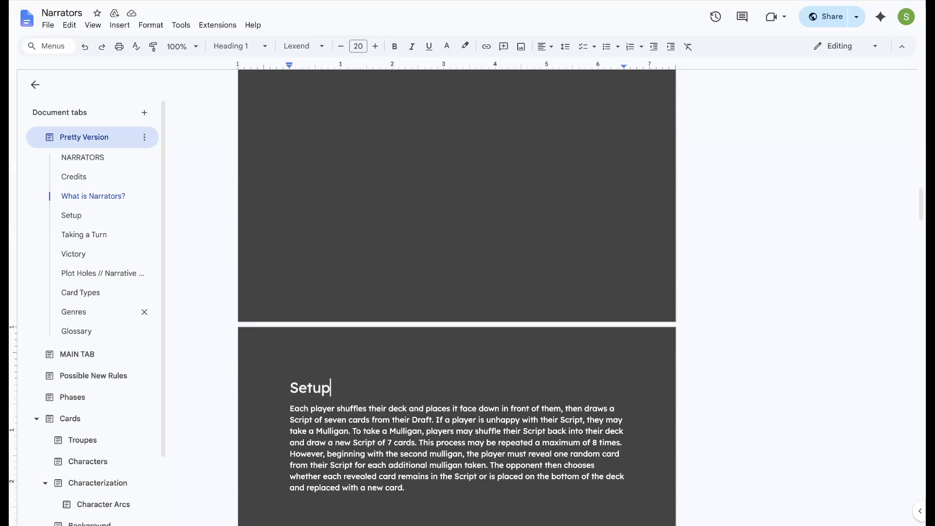
Select the Card Types heading, undoing an accidental join with Genres
click(80, 292)
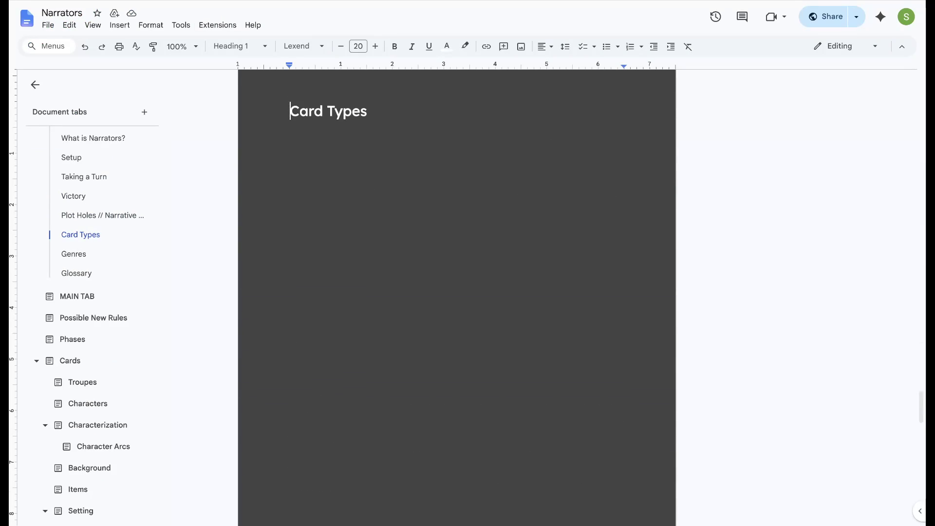
drag(449, 115, 289, 114)
key(Right)
key(shift+Down)
key(Delete)
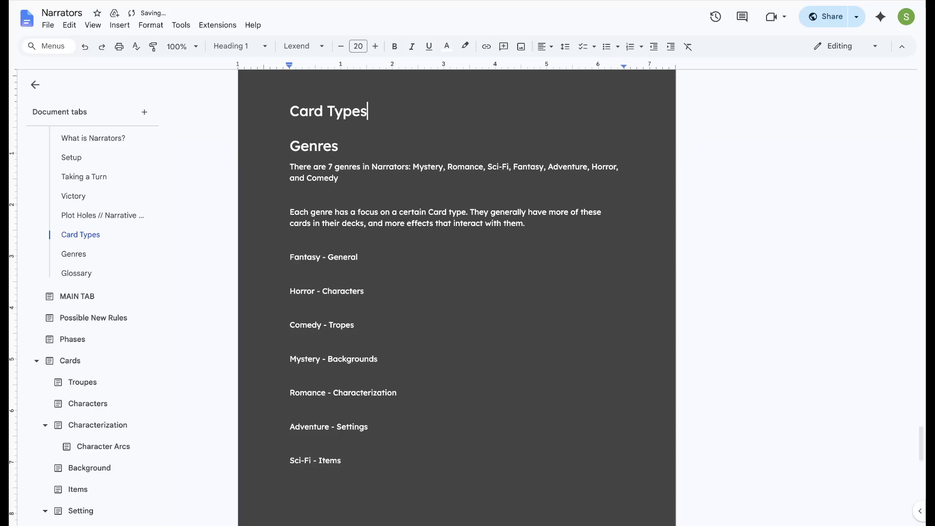
key(ctrl+shift+End)
key(Delete)
Cut the Card Types heading out and try a page break after What is Narrators?
key(shift+Home)
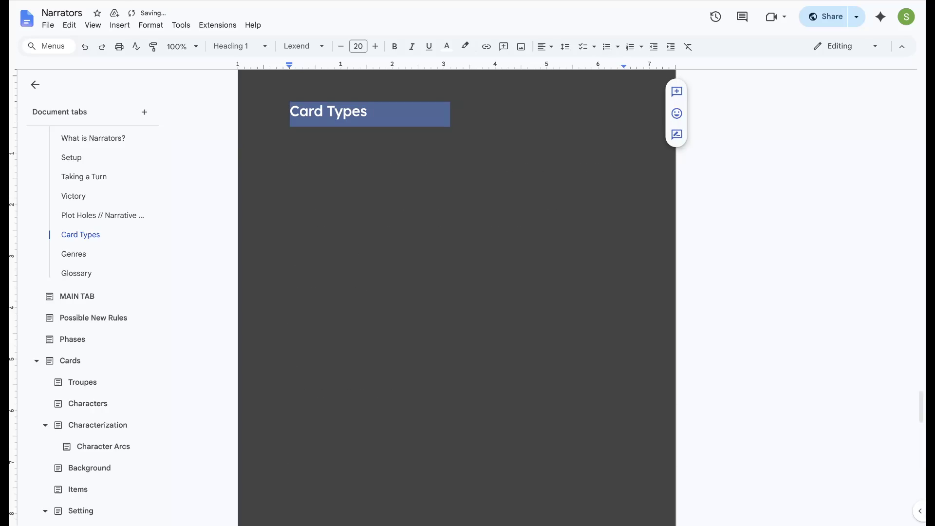
key(BackSpace)
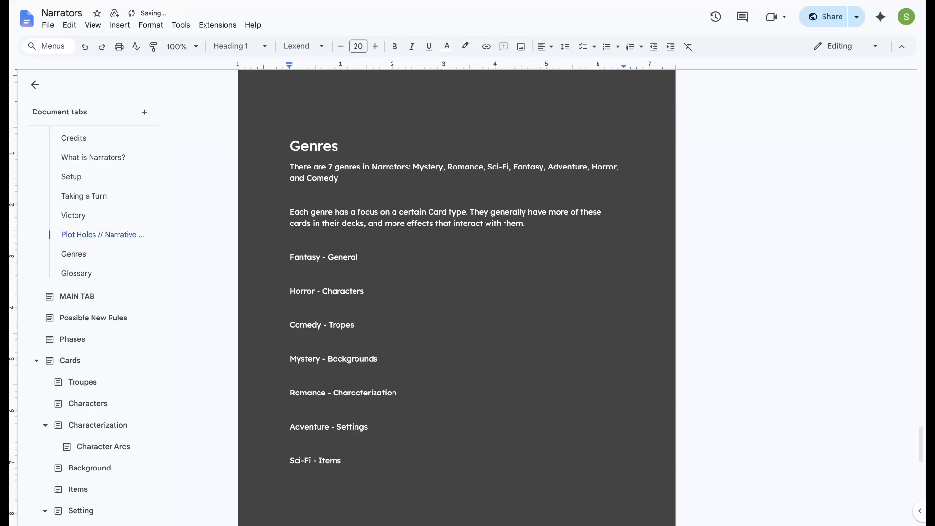
key(BackSpace)
scroll(456, 292, up, 3)
scroll(456, 292, up, 1)
scroll(457, 292, up, 1)
scroll(457, 293, up, 5)
scroll(456, 292, up, 2)
scroll(457, 293, up, 5)
scroll(457, 292, up, 2)
scroll(457, 292, up, 5)
scroll(456, 292, up, 2)
scroll(456, 292, up, 8)
scroll(456, 292, up, 2)
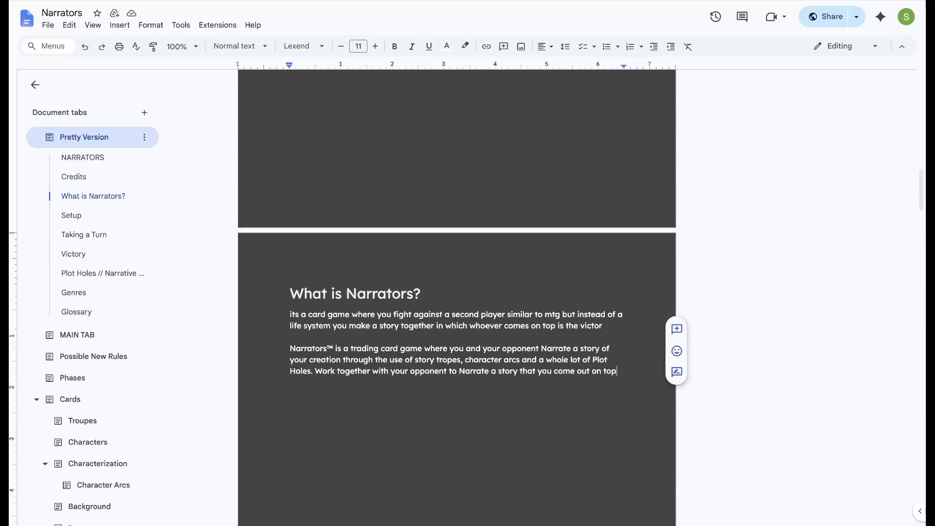
key(ctrl+Return)
key(ctrl+z)
scroll(457, 292, down, 5)
scroll(456, 292, down, 3)
scroll(457, 292, down, 5)
scroll(457, 292, down, 5)
scroll(456, 292, down, 5)
scroll(457, 292, down, 5)
scroll(456, 293, down, 5)
scroll(456, 292, down, 5)
scroll(456, 292, up, 5)
scroll(456, 293, up, 5)
scroll(456, 292, down, 2)
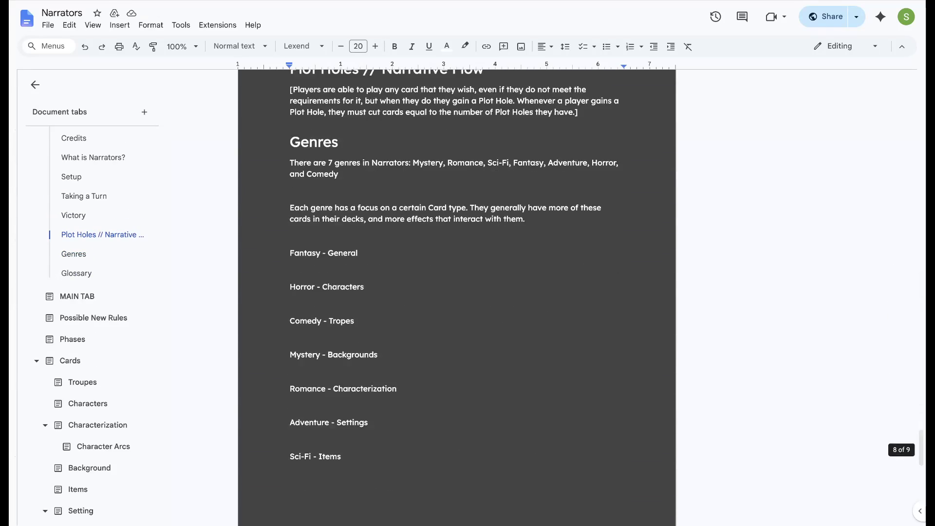
scroll(456, 292, up, 5)
scroll(456, 292, up, 5)
scroll(456, 293, up, 5)
scroll(456, 292, up, 5)
scroll(457, 292, up, 2)
scroll(457, 293, down, 2)
scroll(457, 293, down, 1)
scroll(457, 292, down, 1)
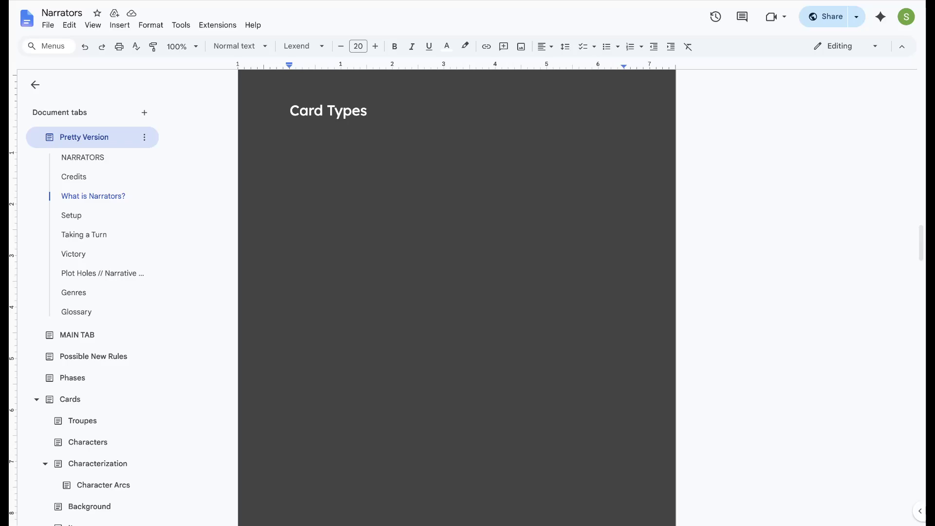
scroll(456, 292, up, 5)
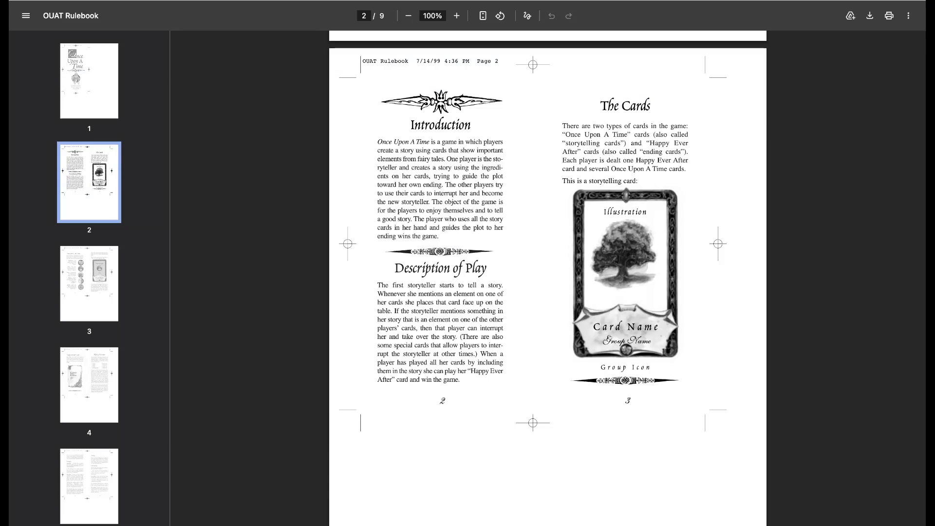
scroll(548, 292, down, 5)
scroll(548, 292, down, 2)
scroll(548, 292, down, 5)
scroll(548, 292, down, 5)
scroll(548, 292, down, 2)
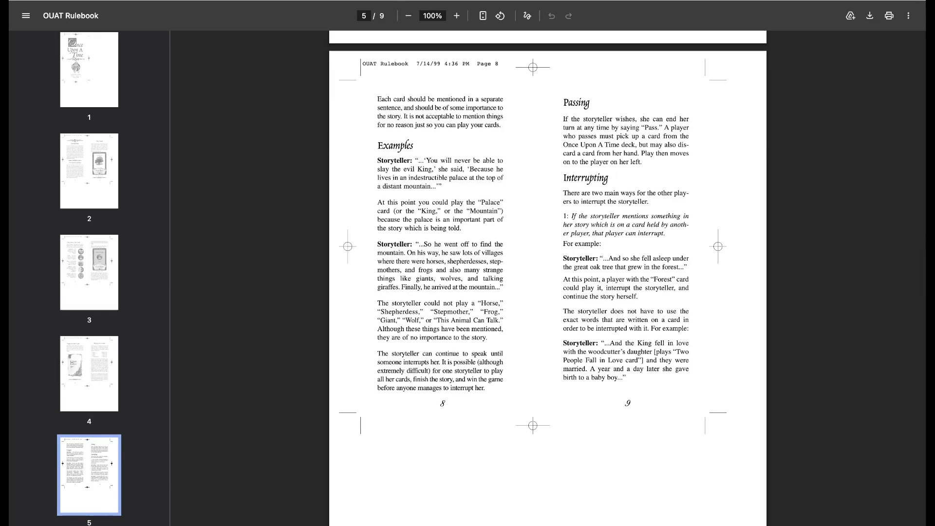
Highlight and release the storyteller example passages while reading the Example of Play pages
mouse_move(427, 160)
mouse_down()
mouse_move(475, 177)
mouse_move(462, 228)
mouse_up()
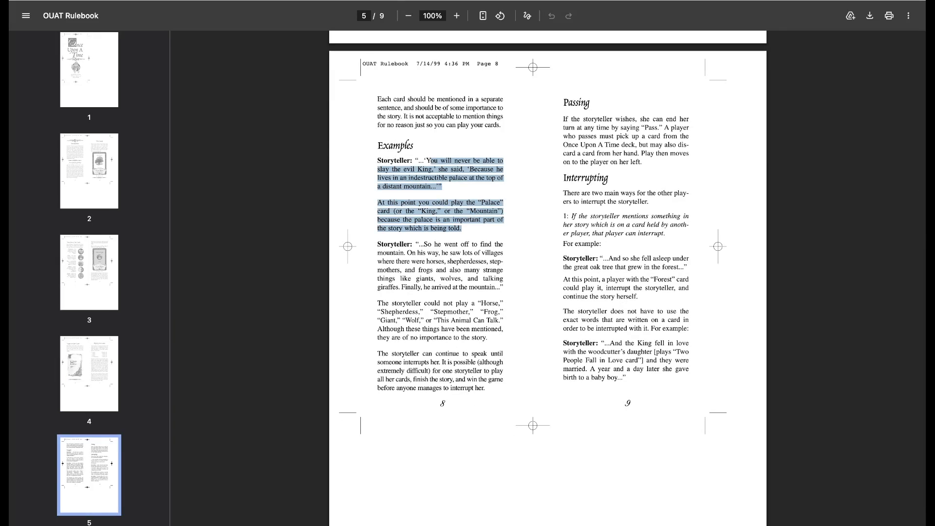
click(462, 228)
triple_click(461, 229)
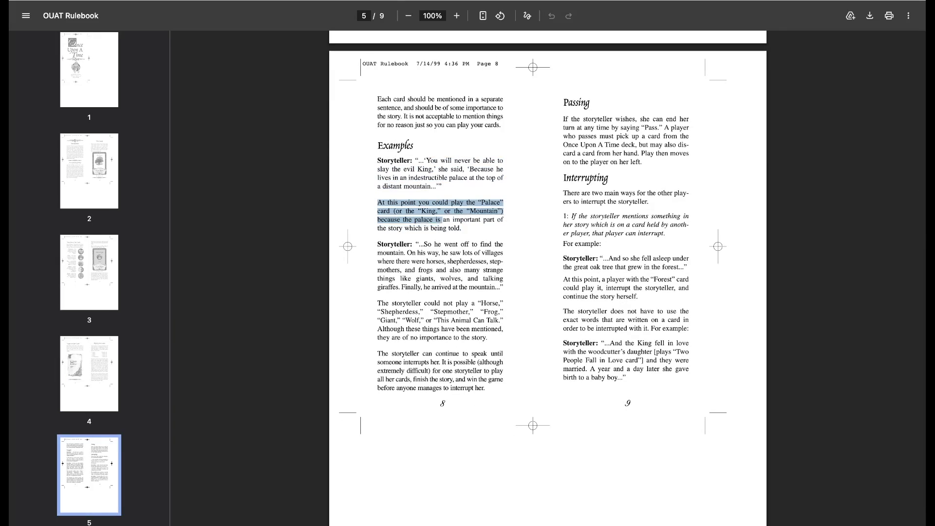
click(461, 228)
triple_click(462, 228)
click(462, 228)
drag(424, 244, 504, 289)
click(461, 228)
scroll(547, 278, down, 4)
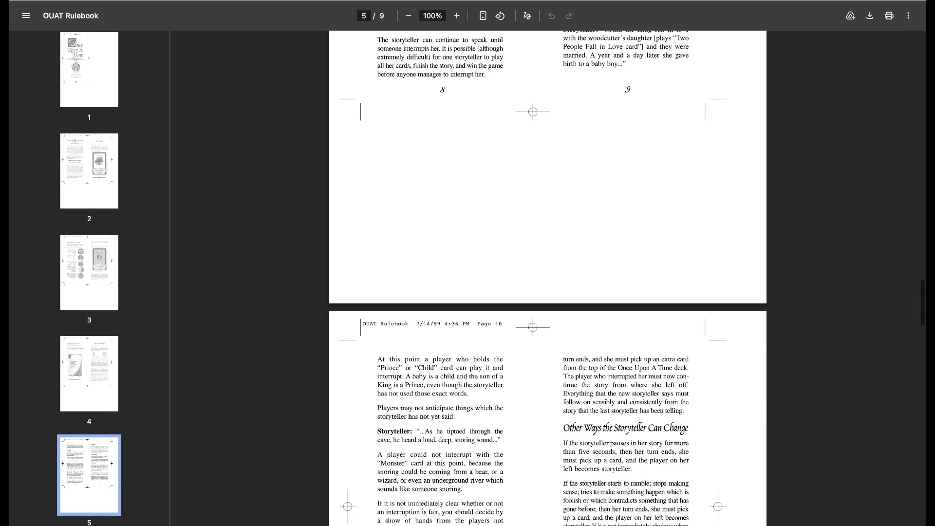
scroll(548, 277, down, 3)
scroll(548, 277, down, 3)
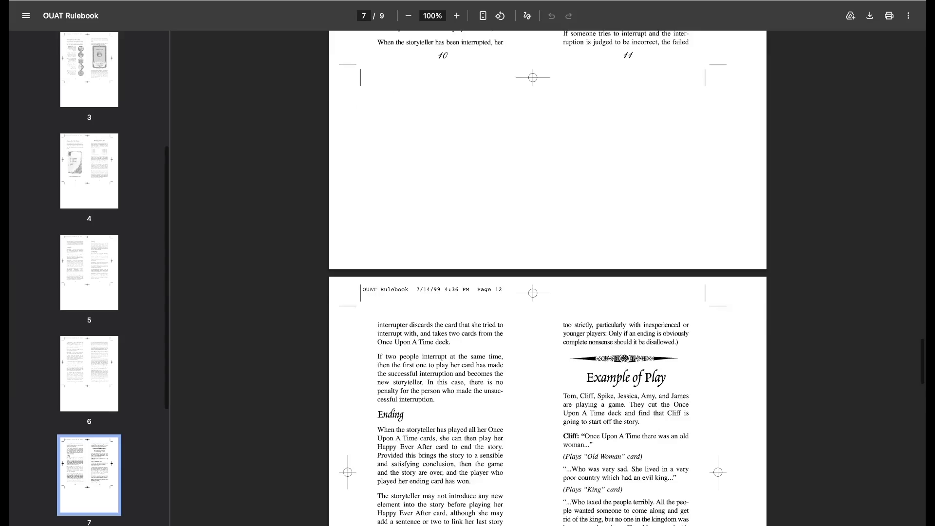
scroll(547, 277, down, 2)
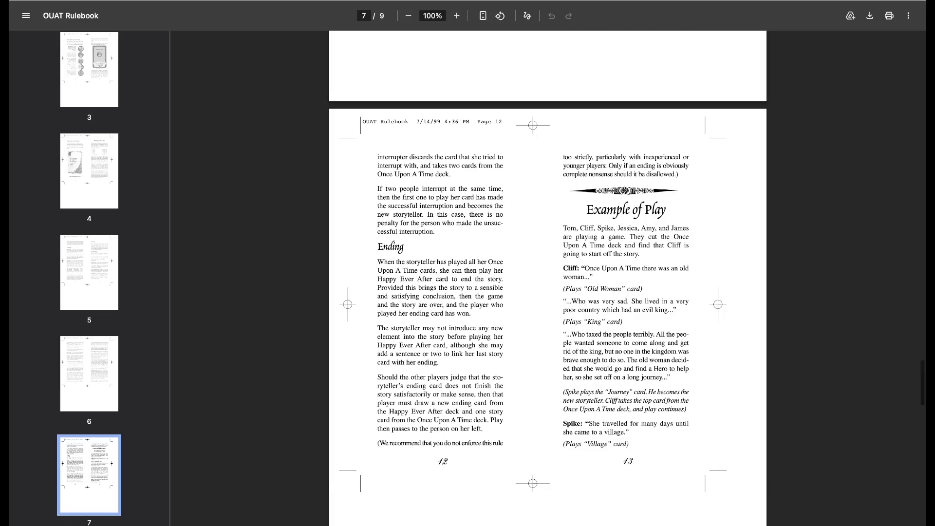
scroll(549, 293, down, 3)
scroll(548, 293, down, 3)
scroll(548, 292, down, 3)
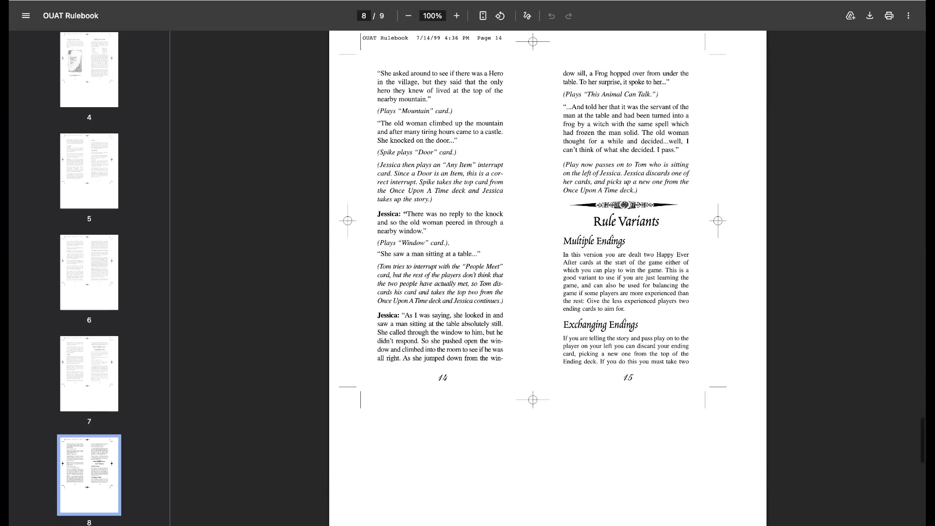
scroll(548, 292, down, 3)
scroll(547, 293, down, 4)
scroll(548, 292, down, 1)
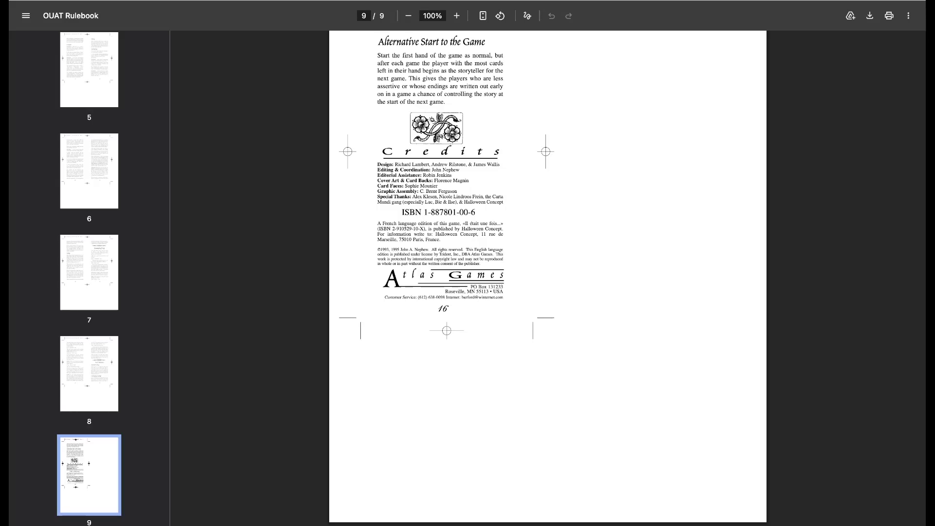
scroll(548, 278, up, 6)
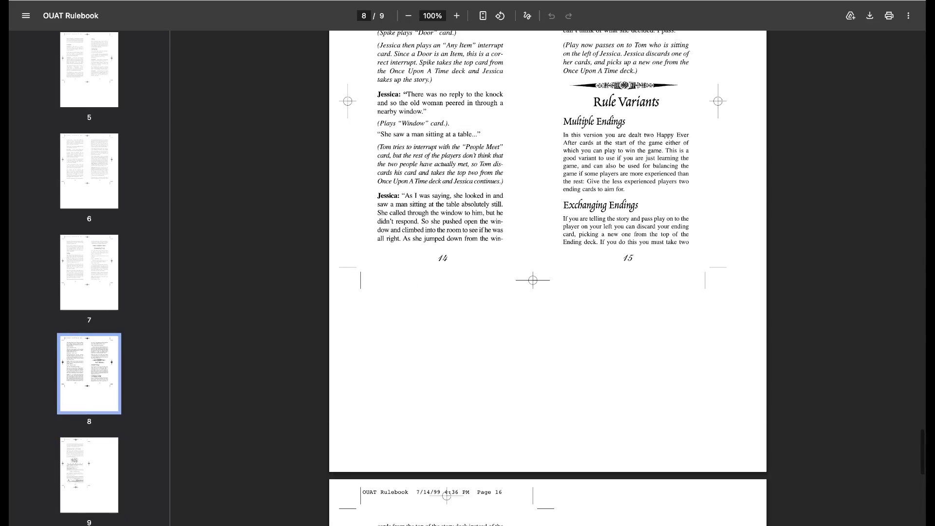
scroll(548, 278, up, 5)
scroll(548, 278, up, 5)
scroll(549, 277, up, 5)
scroll(548, 278, up, 5)
scroll(547, 277, up, 5)
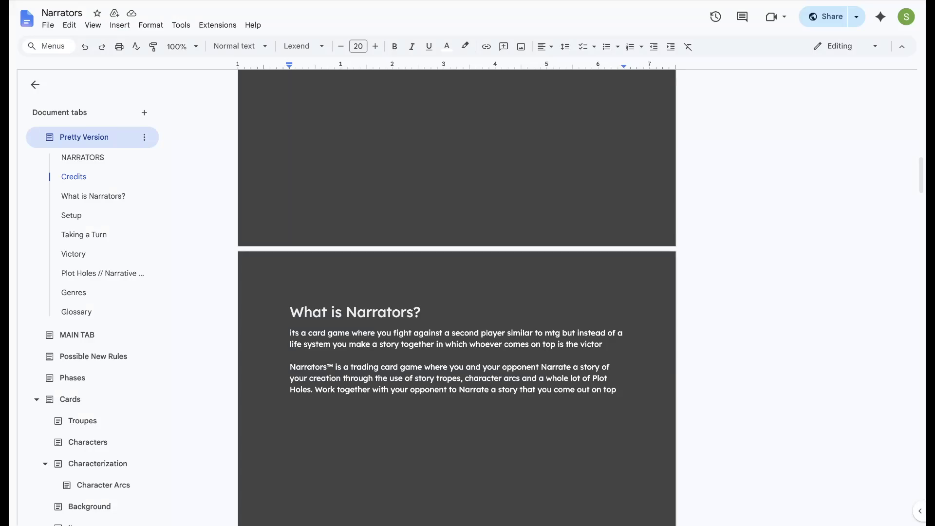
scroll(456, 292, up, 4)
scroll(457, 293, up, 4)
scroll(457, 292, up, 5)
scroll(456, 292, up, 1)
scroll(457, 292, down, 10)
scroll(456, 292, down, 8)
scroll(457, 292, down, 8)
scroll(456, 292, down, 5)
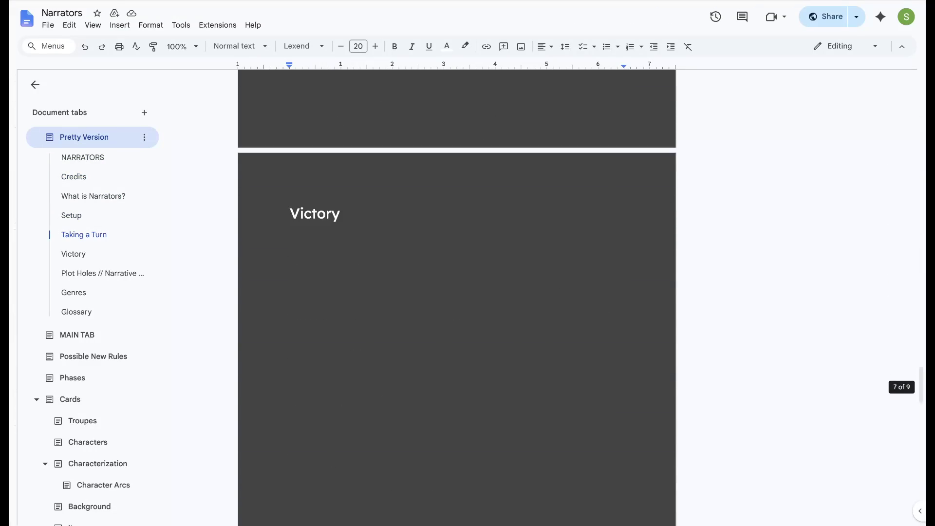
scroll(457, 292, down, 10)
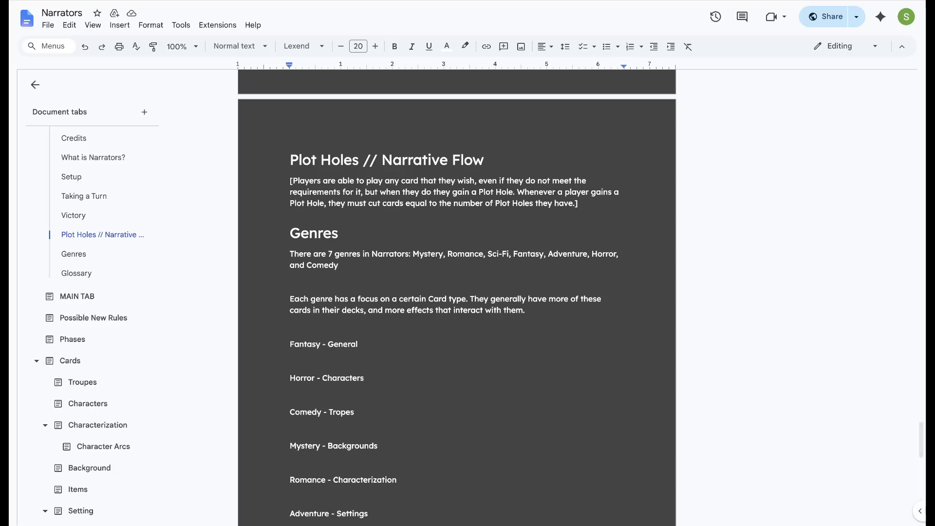
scroll(456, 293, down, 1)
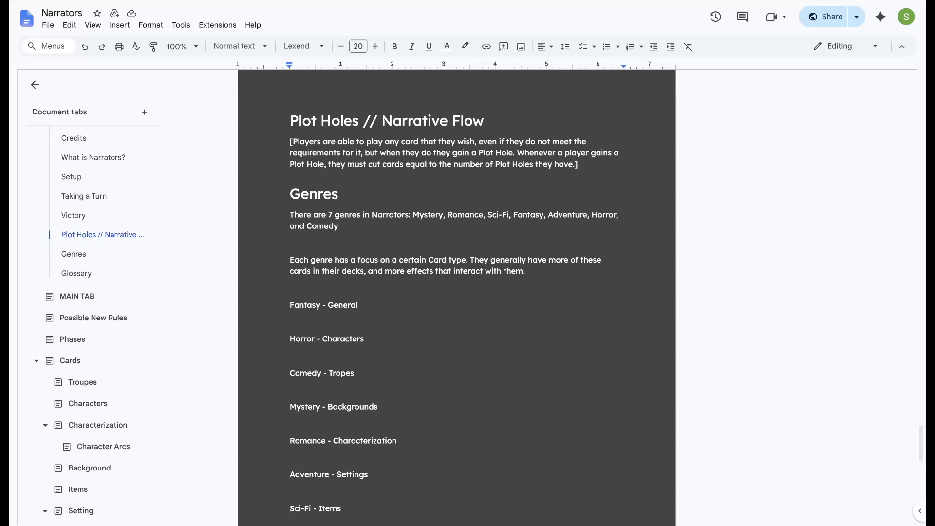
scroll(457, 292, down, 1)
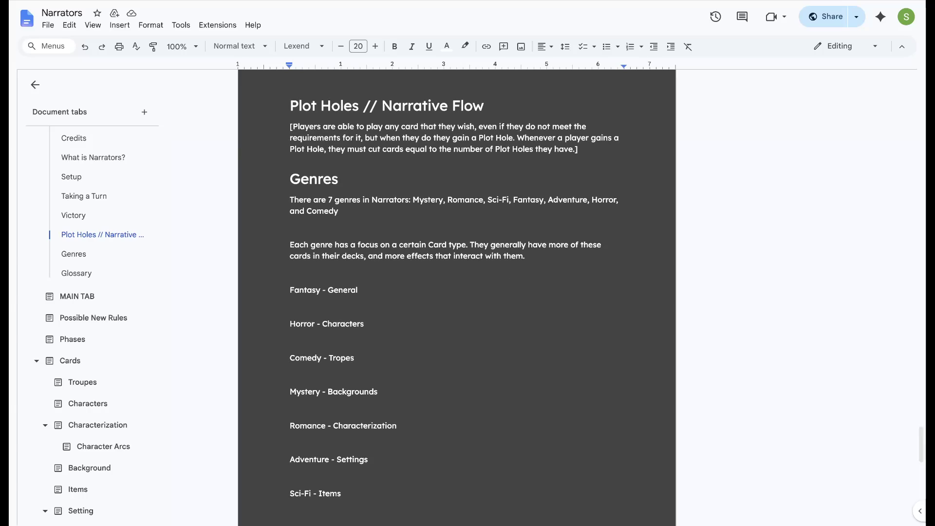
Insert a page break before the Genres heading, then move down into the Glossary entries
click(290, 179)
key(ctrl+Return)
scroll(456, 292, down, 3)
scroll(457, 292, down, 6)
scroll(456, 293, up, 5)
scroll(456, 293, up, 3)
scroll(457, 293, up, 8)
scroll(456, 292, up, 3)
scroll(456, 293, up, 8)
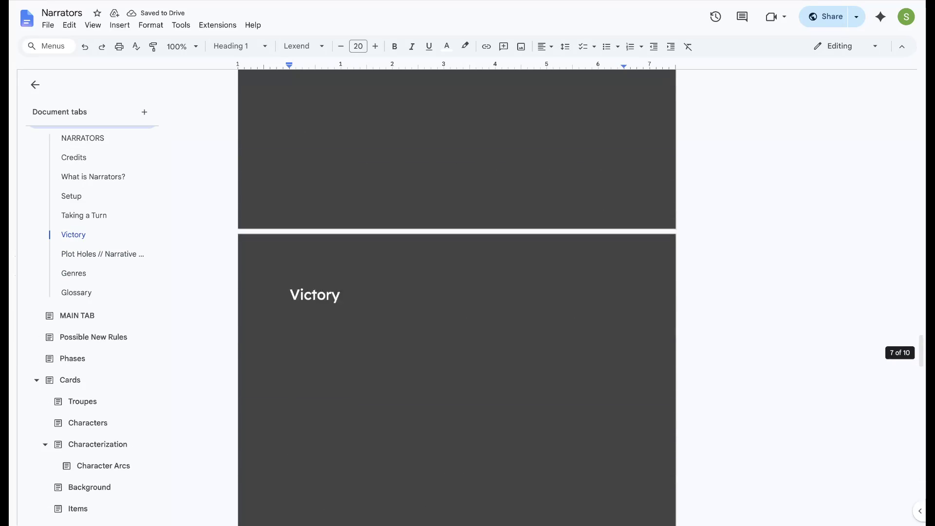
scroll(456, 292, up, 8)
scroll(456, 292, up, 4)
scroll(456, 293, up, 8)
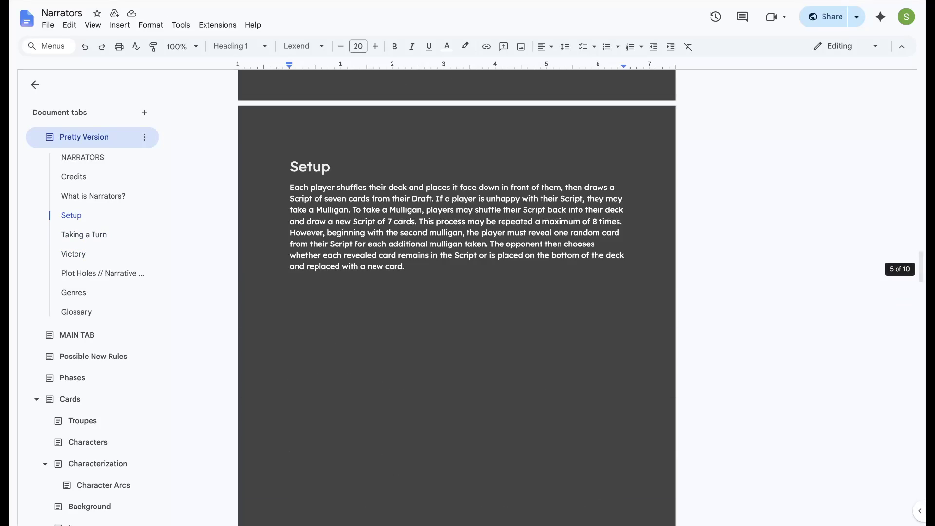
scroll(456, 292, up, 5)
scroll(456, 293, up, 6)
scroll(456, 293, up, 2)
scroll(456, 293, up, 7)
scroll(456, 292, up, 2)
scroll(456, 292, up, 8)
scroll(457, 292, up, 5)
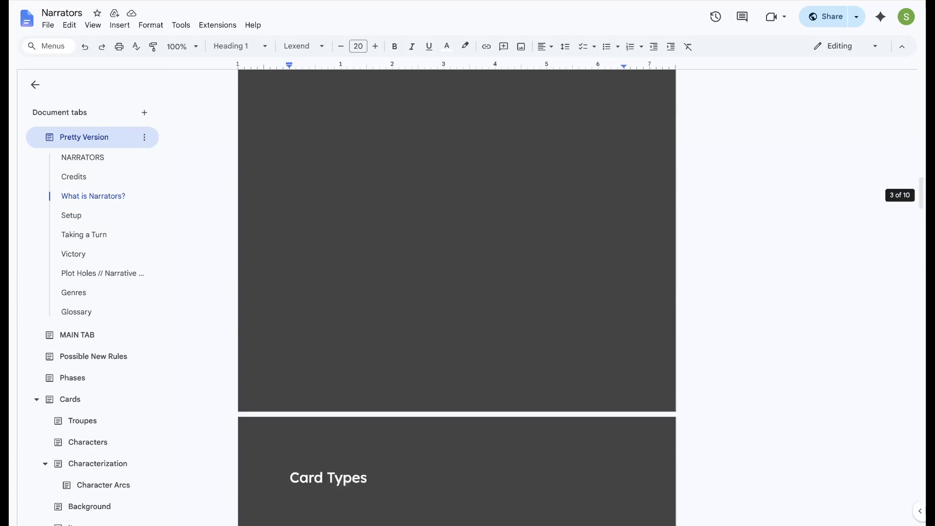
scroll(457, 292, down, 5)
scroll(457, 292, down, 5)
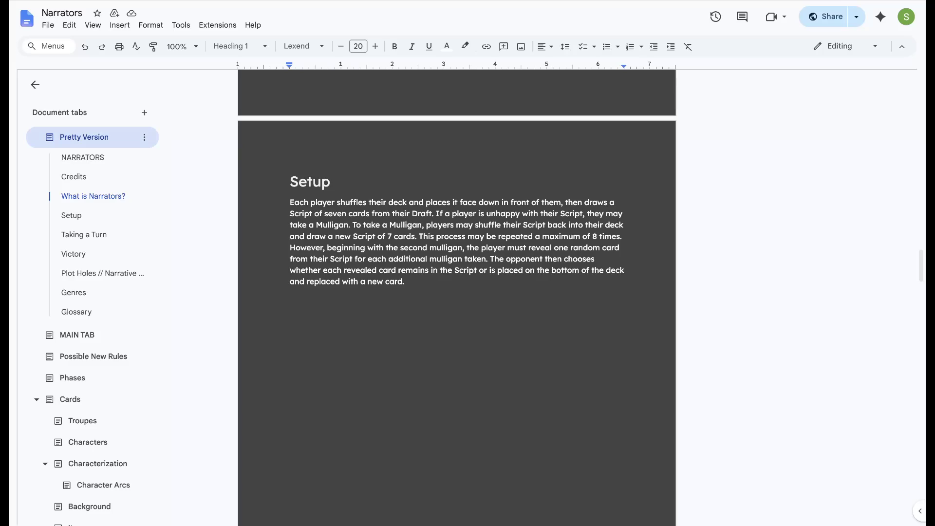
scroll(457, 292, down, 5)
scroll(457, 292, down, 10)
scroll(457, 293, down, 10)
scroll(456, 293, up, 3)
scroll(457, 292, up, 3)
click(353, 212)
Start a new Cutting entry with its definition line after the Our Imagination entry
triple_click(352, 212)
drag(290, 190, 622, 461)
click(333, 449)
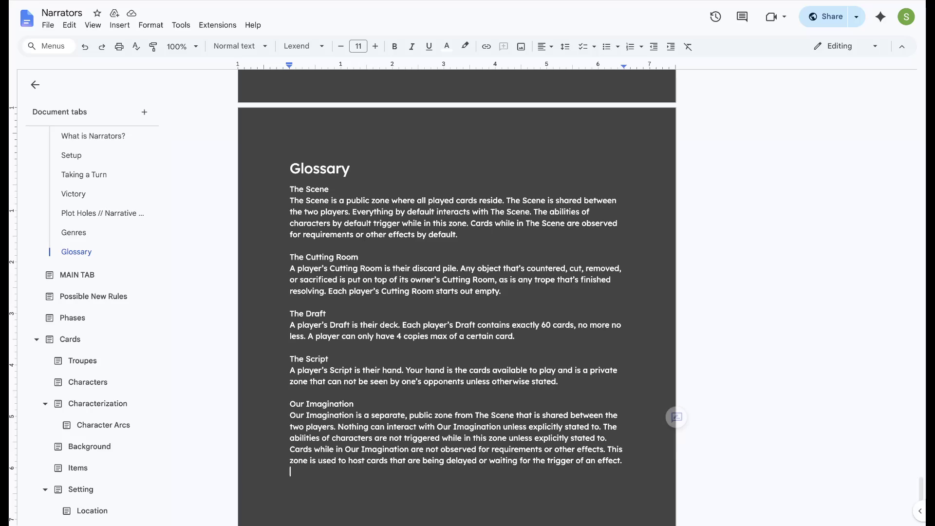
key(Return)
key(Return)
text(Cutting)
key(Return)
text(Cutting a card means )
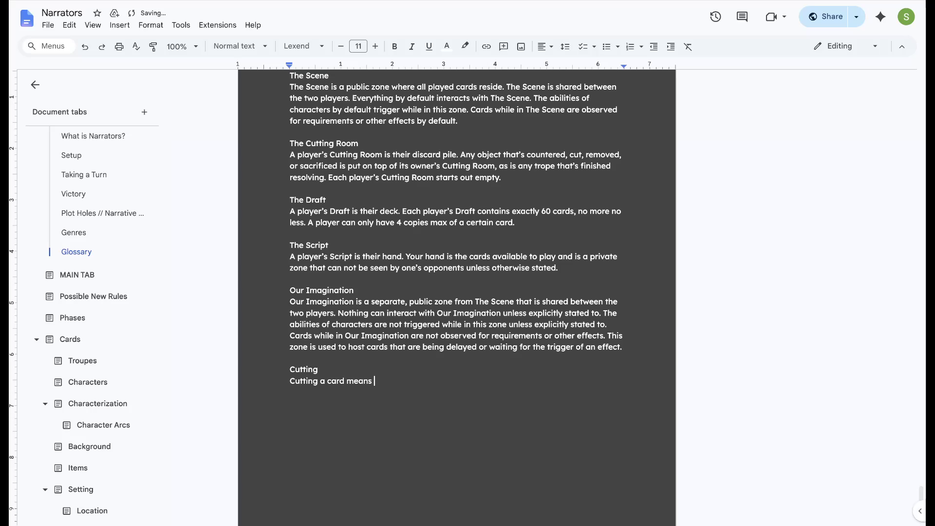
text(placing it from your Script to the )
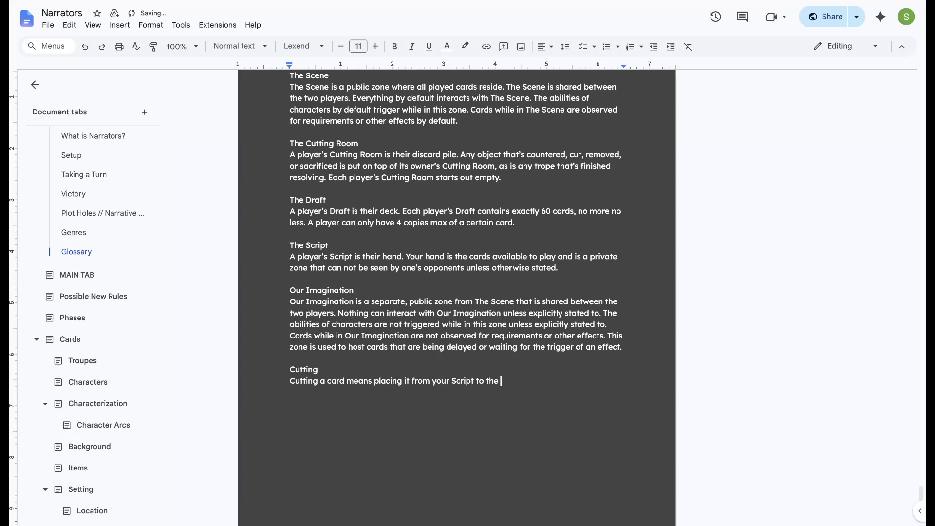
text(Cutting Room)
Fix the capitalization of 'The Cutting Room' in the Cutting definition
key(ctrl+Left)
key(ctrl+Left)
key(ctrl+Left)
key(shift+Right)
text(T)
key(End)
text(.)
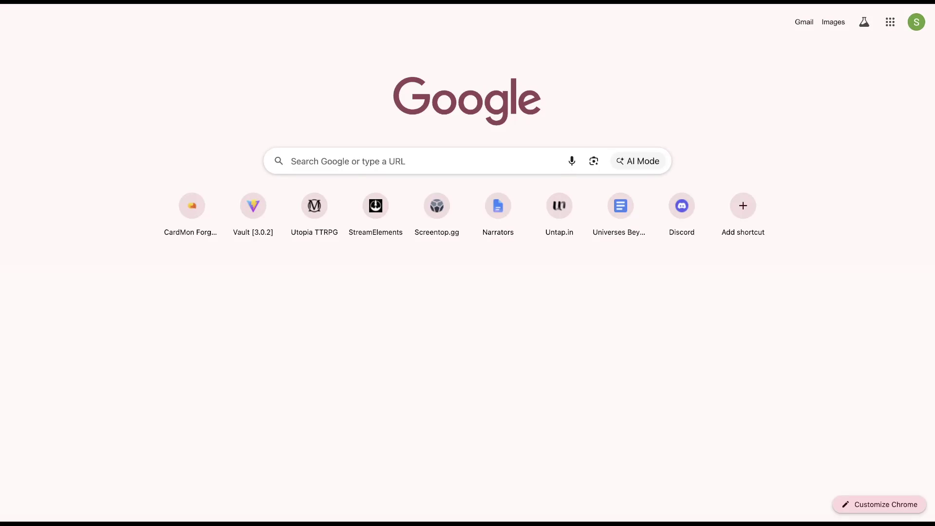
Search for the mtg rulebook, return to the results and open Scribd's Original Magic: The Gathering Rulebook
key(Return)
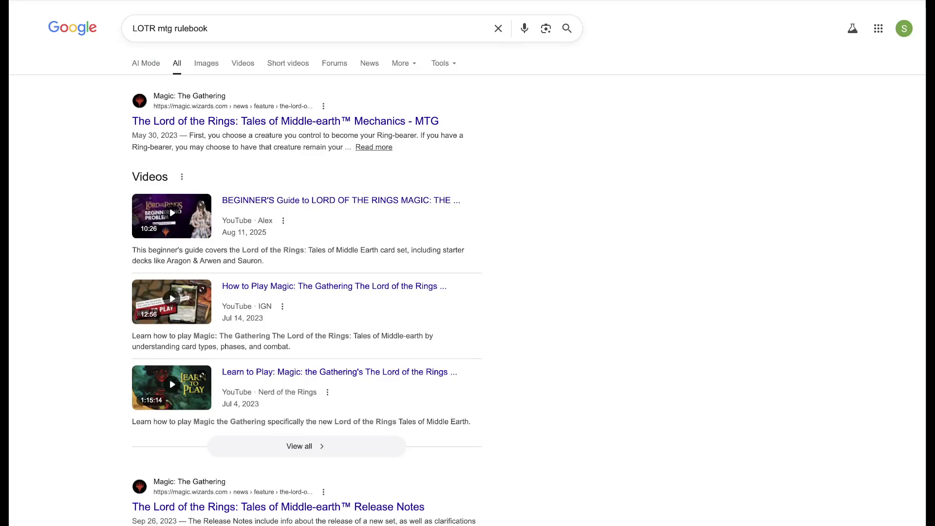
scroll(468, 292, down, 2)
scroll(468, 293, up, 1)
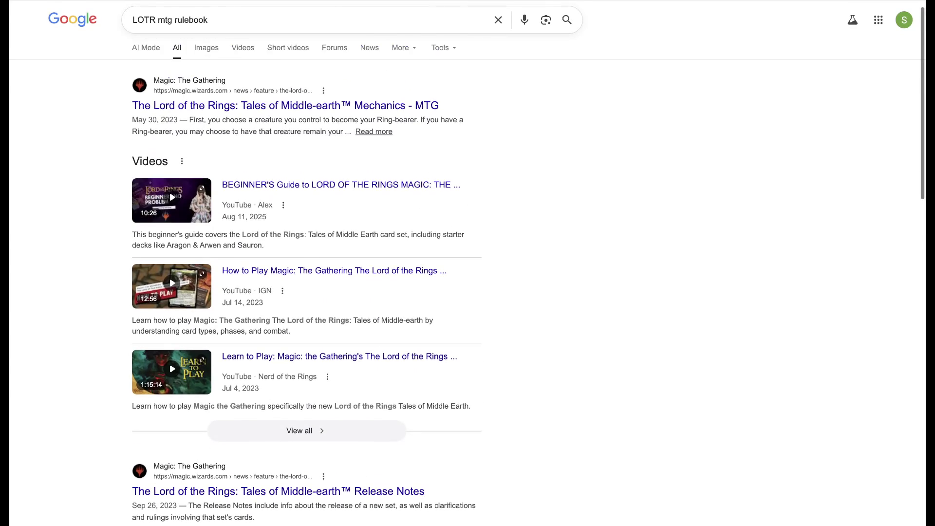
scroll(467, 293, down, 2)
scroll(467, 293, down, 1)
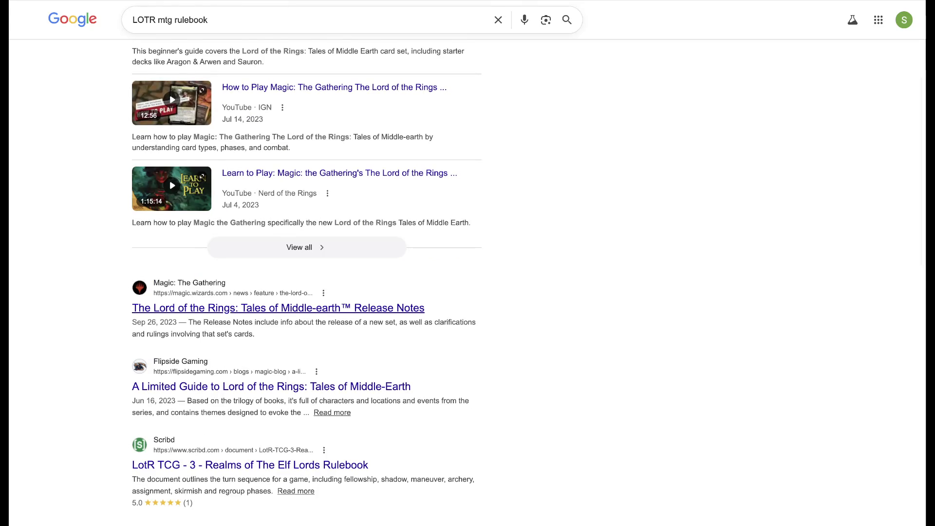
scroll(468, 293, down, 2)
scroll(468, 292, up, 2)
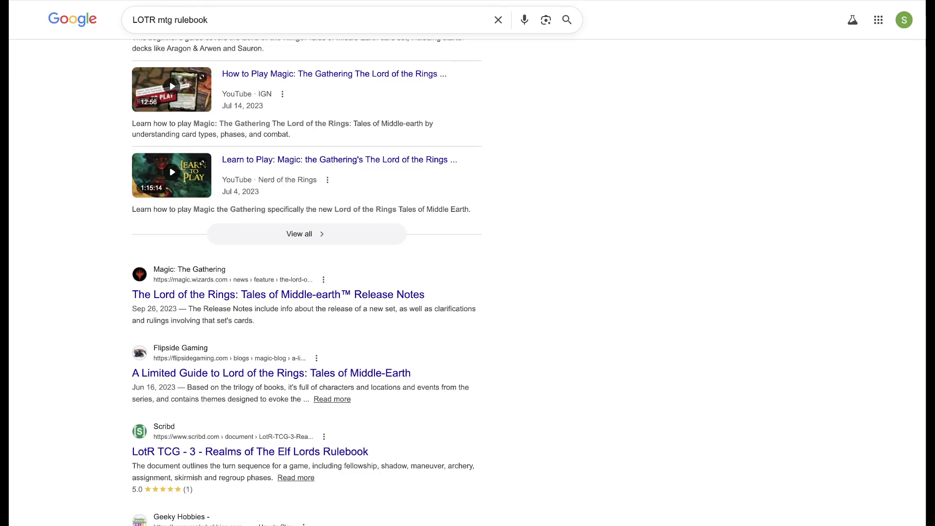
scroll(468, 292, down, 1)
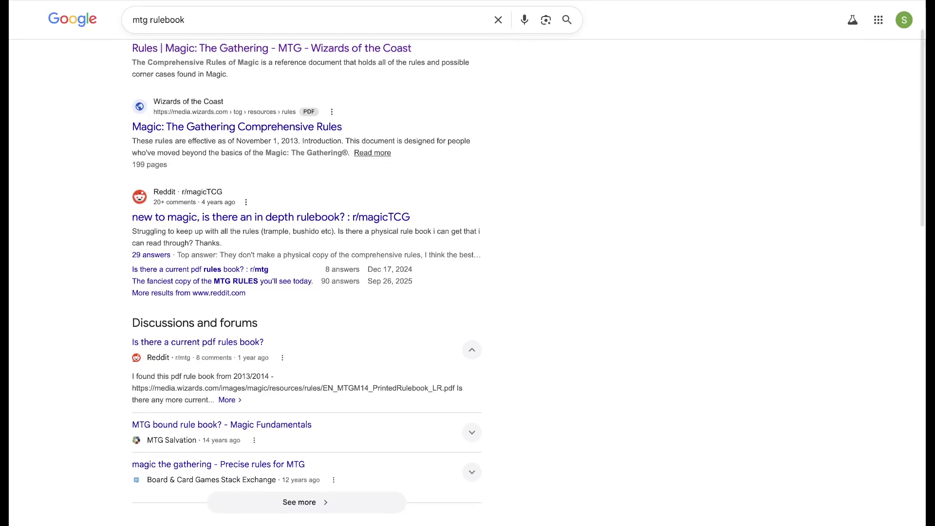
scroll(468, 293, down, 2)
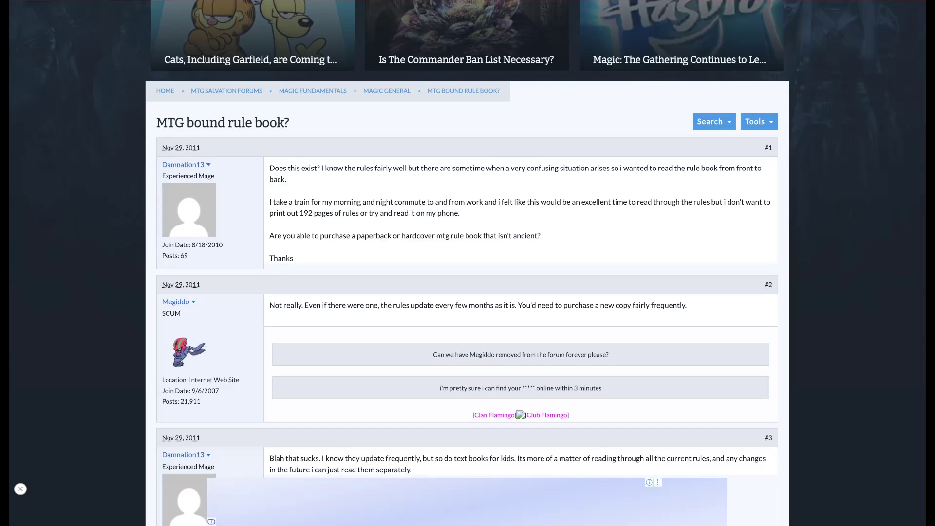
key(alt+Left)
scroll(467, 292, down, 3)
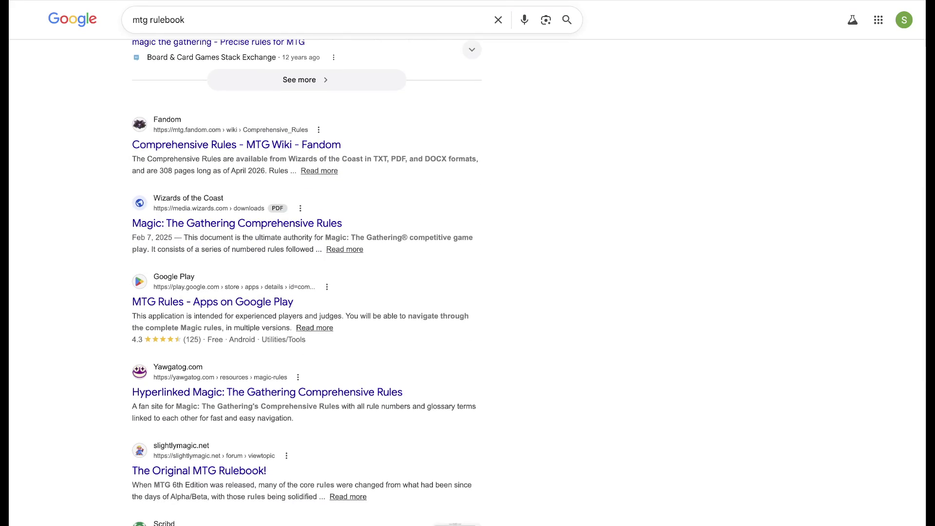
scroll(467, 293, down, 1)
scroll(468, 292, down, 2)
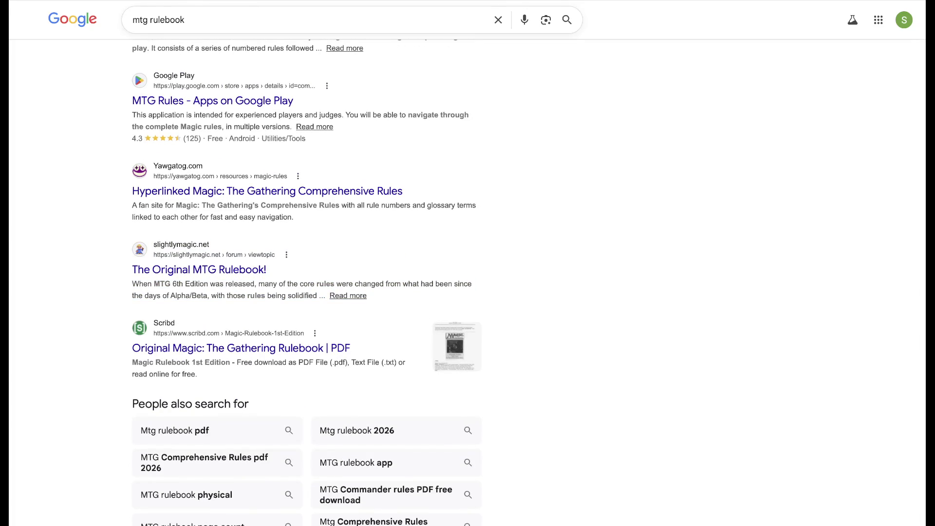
scroll(467, 293, down, 1)
scroll(467, 292, down, 1)
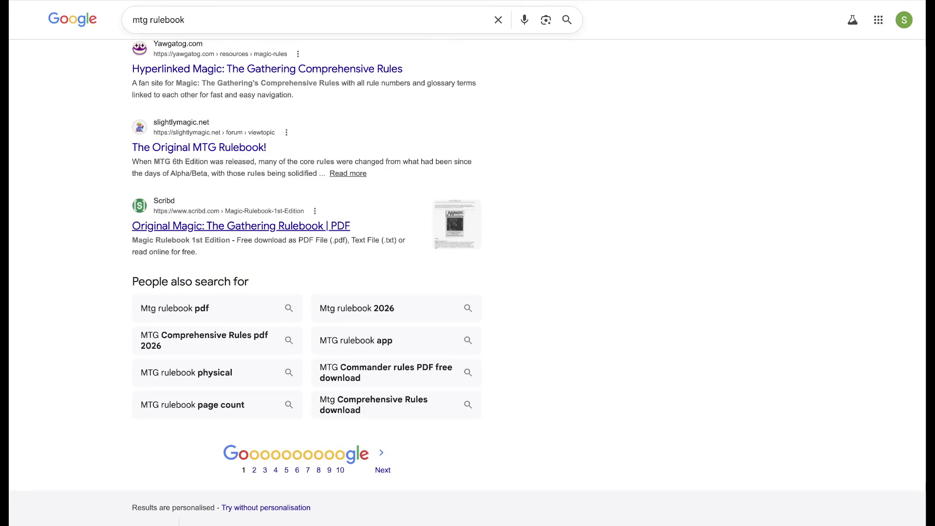
click(241, 226)
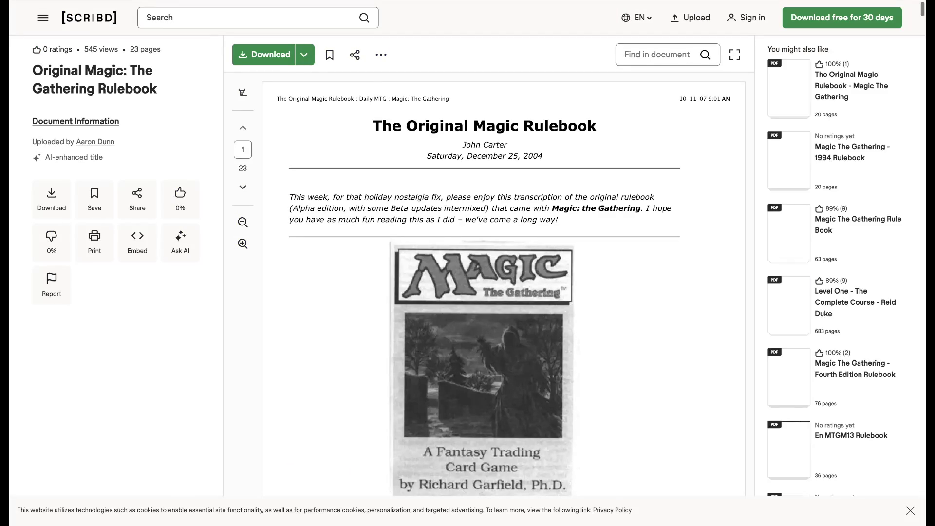
scroll(504, 293, down, 10)
scroll(504, 292, down, 2)
scroll(504, 293, down, 2)
scroll(505, 292, down, 3)
scroll(504, 292, down, 3)
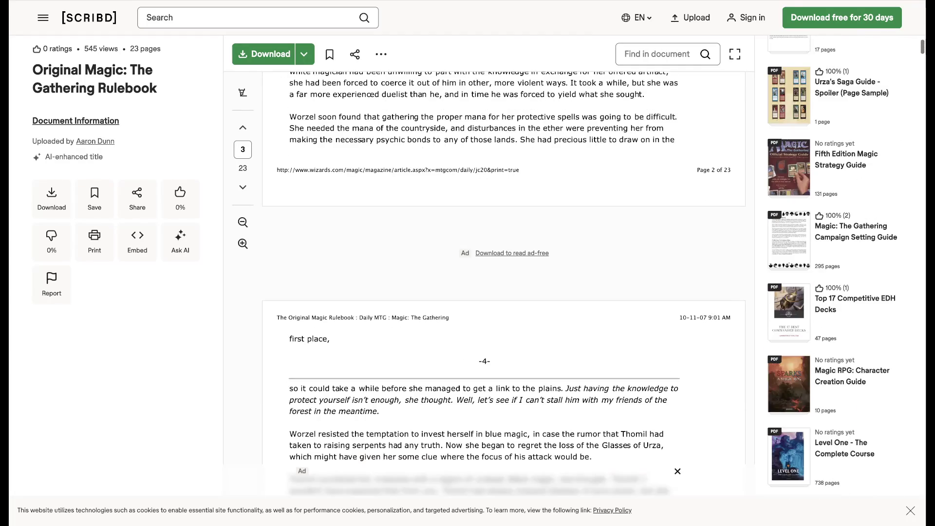
scroll(504, 292, down, 4)
Highlight and release a passage of the rulebook's story text while reading
mouse_move(289, 205)
mouse_down()
mouse_move(647, 229)
mouse_move(411, 264)
mouse_up()
click(411, 264)
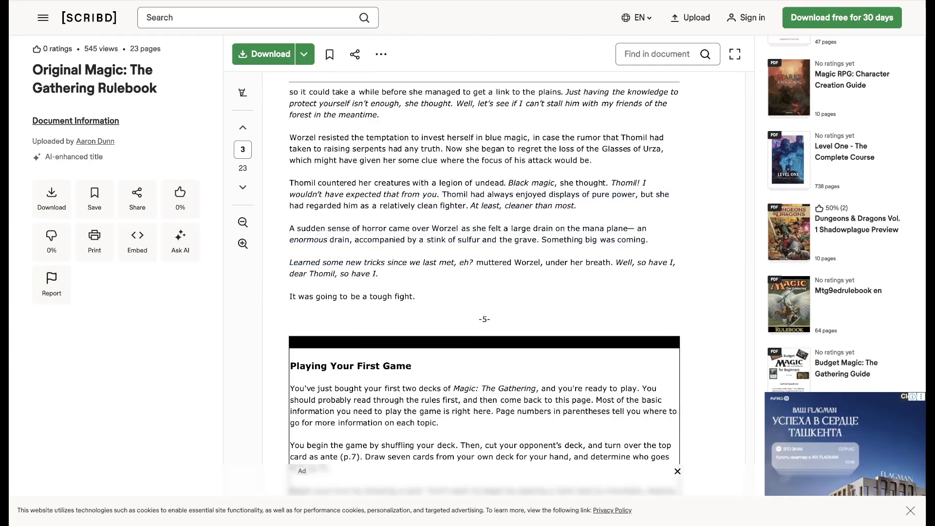
scroll(503, 292, down, 2)
scroll(505, 292, down, 1)
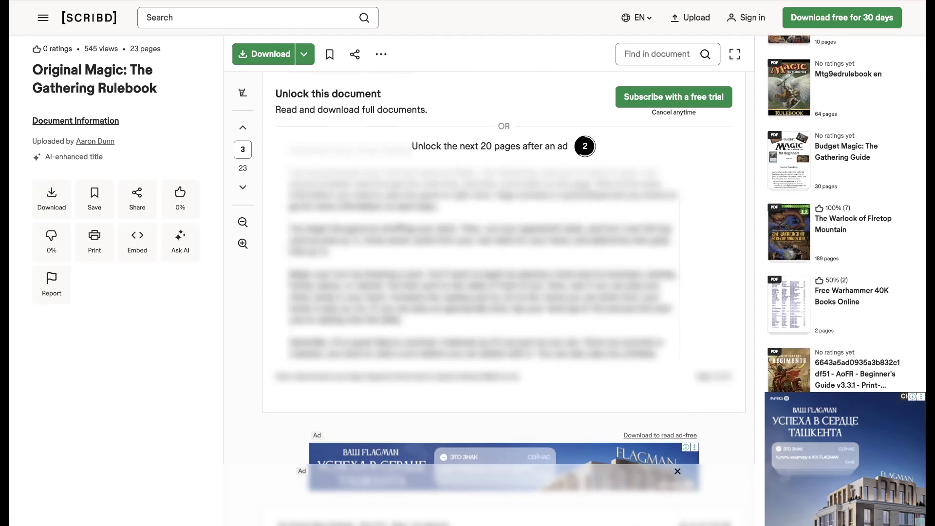
scroll(504, 292, down, 1)
scroll(503, 292, down, 1)
scroll(504, 292, down, 2)
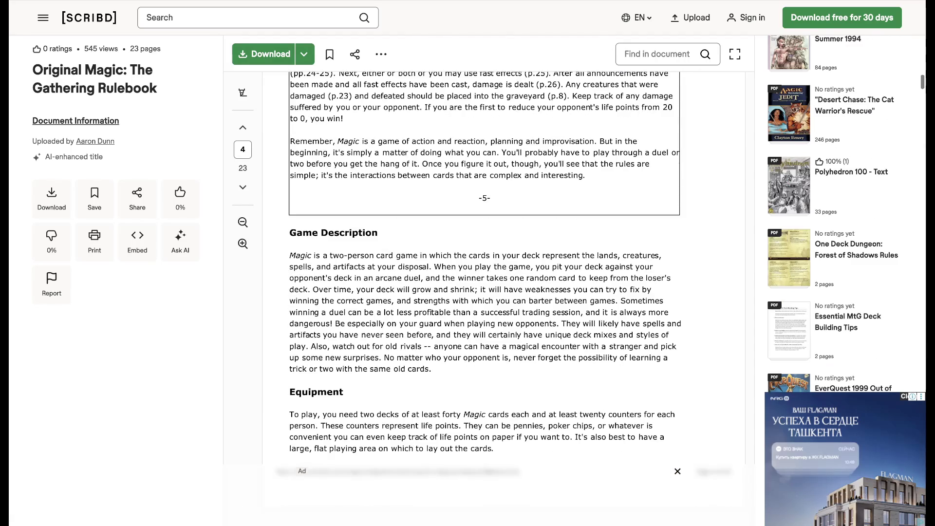
scroll(504, 293, down, 3)
scroll(504, 292, down, 2)
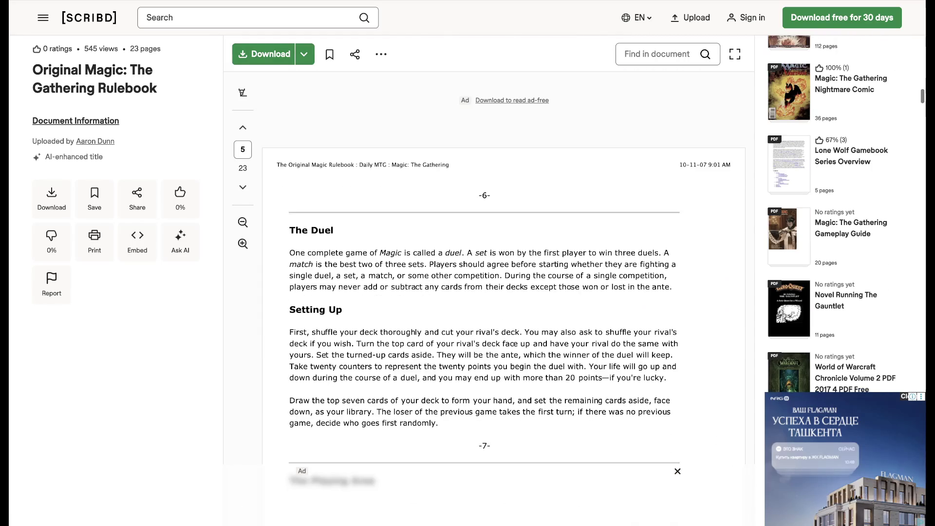
scroll(504, 292, down, 3)
scroll(504, 292, down, 5)
scroll(505, 292, down, 3)
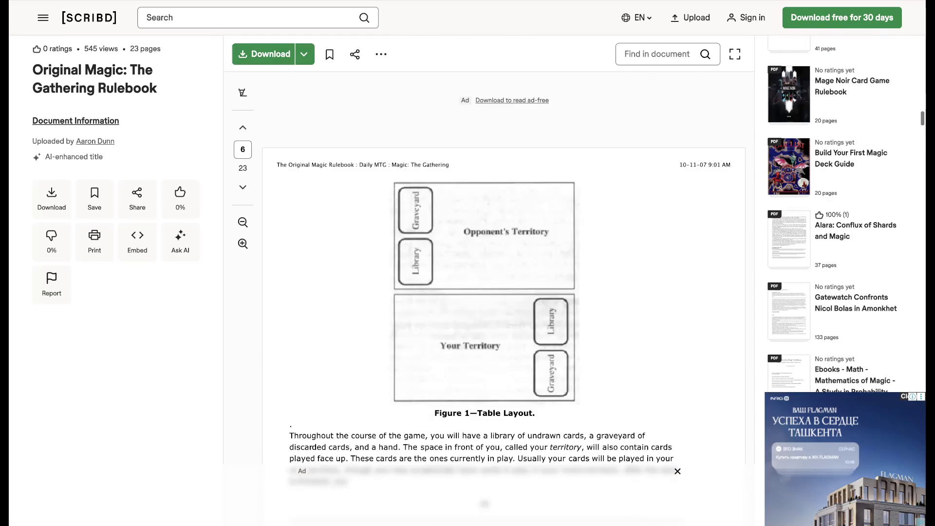
scroll(505, 293, down, 2)
scroll(505, 292, up, 1)
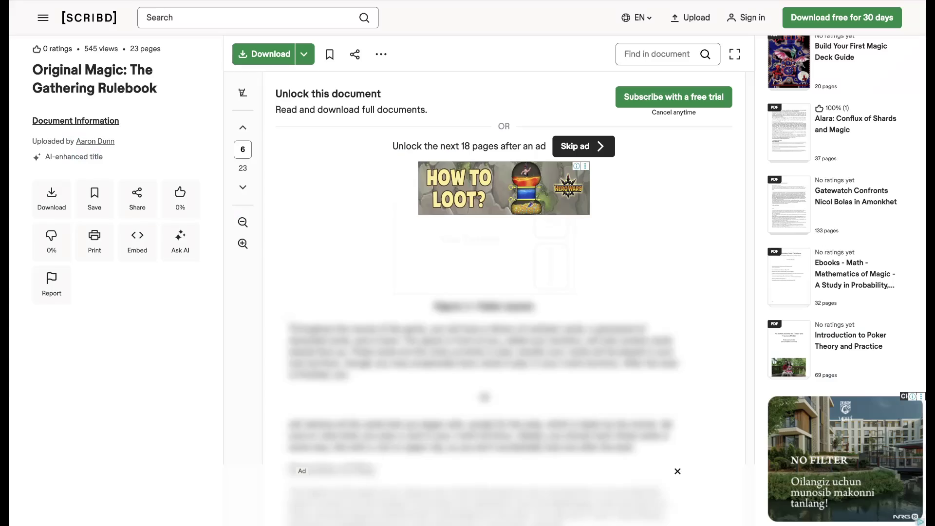
scroll(503, 292, up, 1)
scroll(504, 292, up, 1)
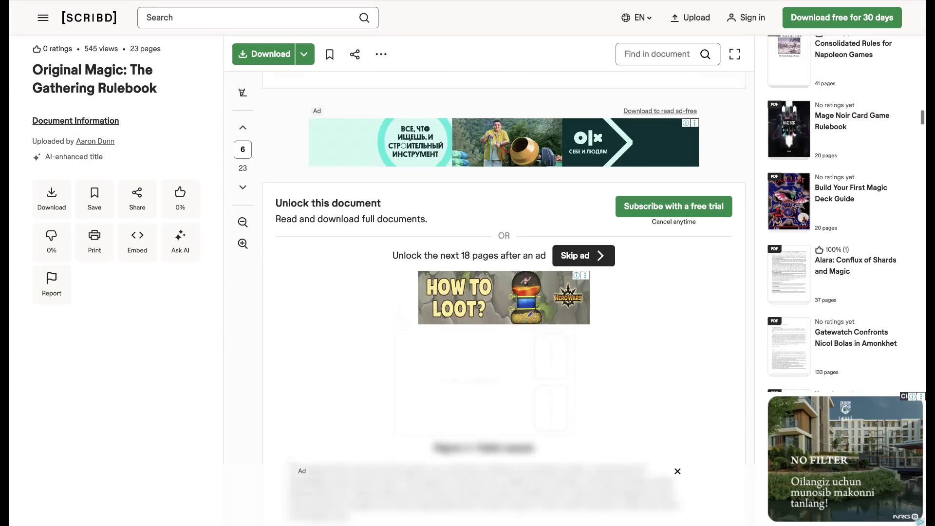
scroll(504, 292, up, 5)
scroll(505, 292, up, 3)
scroll(504, 293, up, 3)
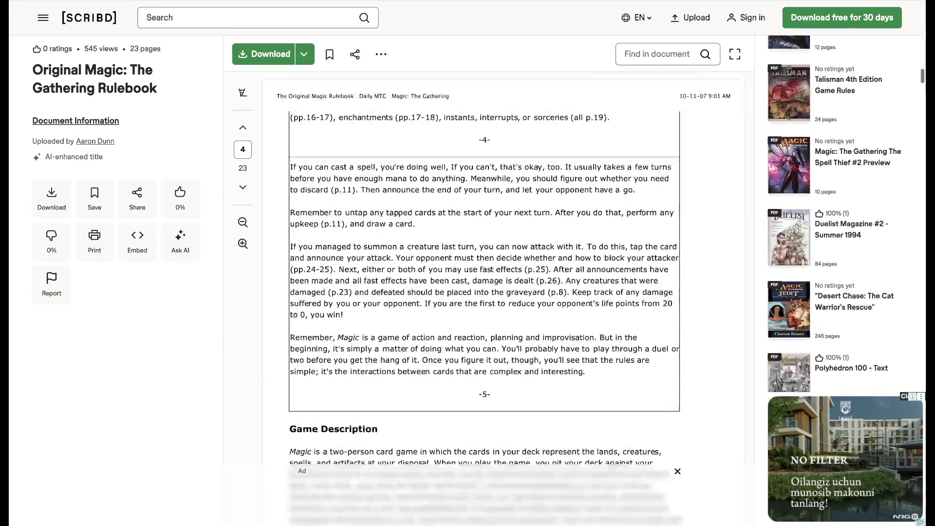
scroll(483, 292, up, 5)
scroll(484, 292, up, 3)
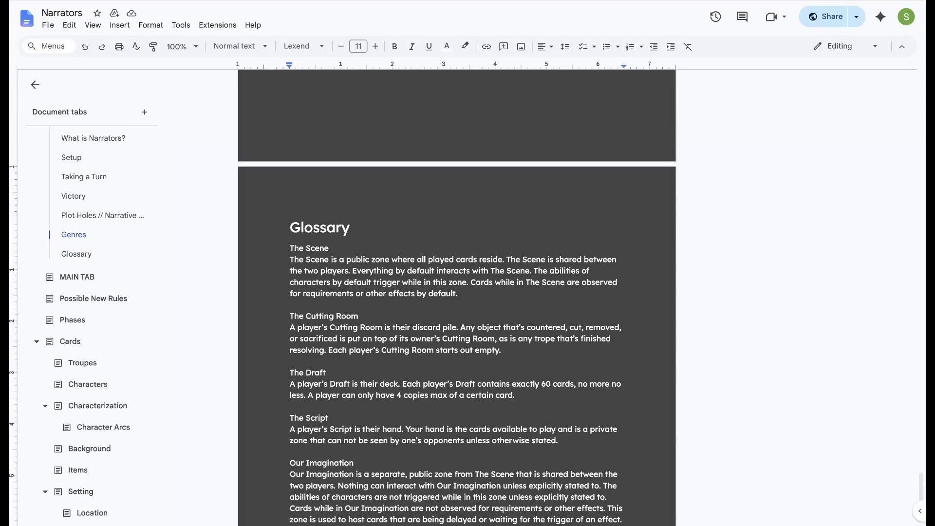
scroll(457, 292, down, 1)
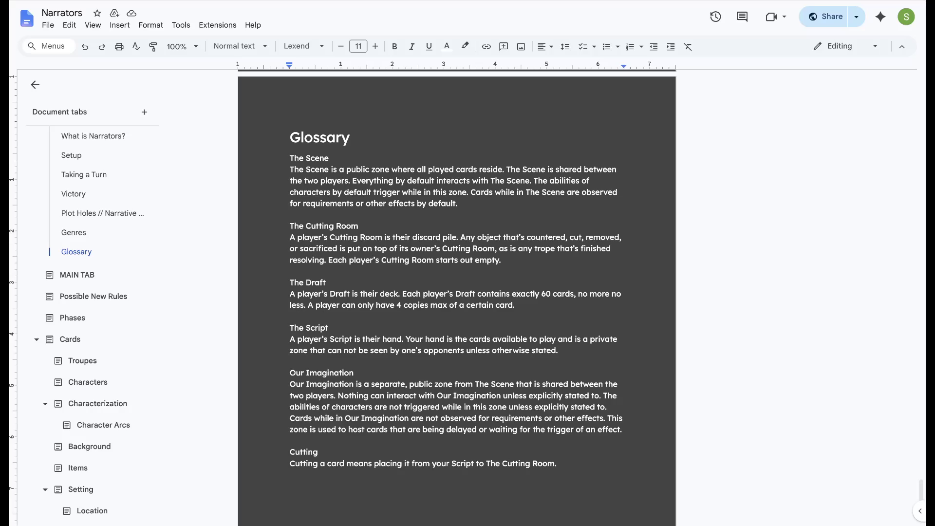
Return to What is Narrators? and select the opening sentence of the Narrators™ description
key(Page_Up)
key(Page_Up)
key(Page_Up)
mouse_move(291, 231)
mouse_down()
mouse_move(571, 231)
mouse_move(312, 253)
mouse_up()
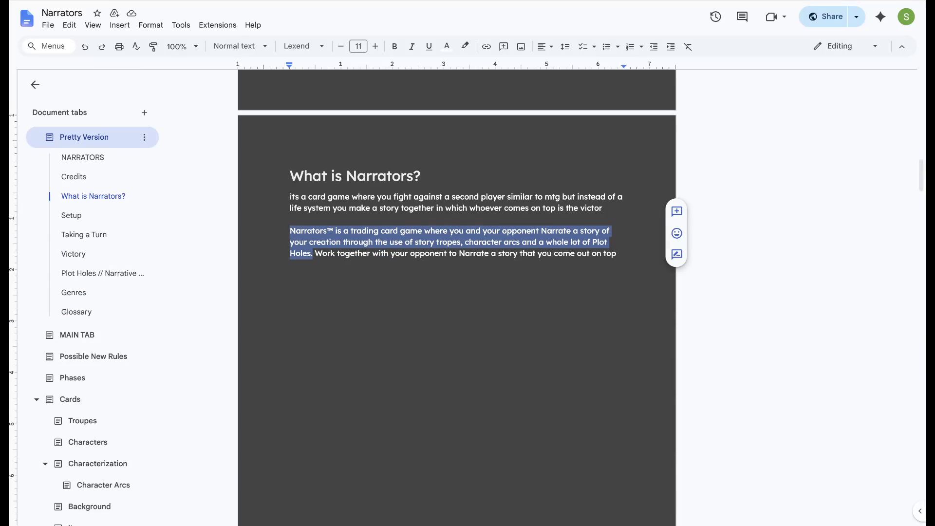